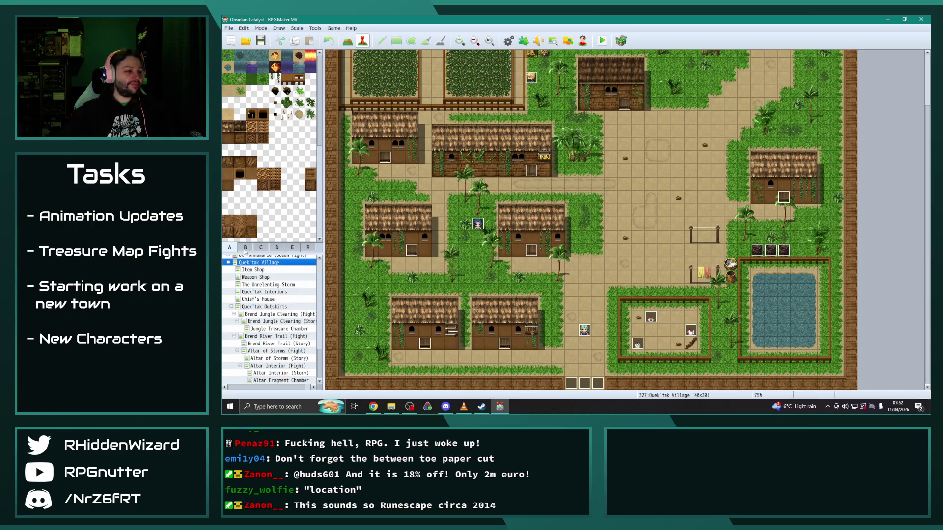
Step: Open the Brend Jungle Clearing (Story) map and edit treasure-map event EV022 on page 2
left_click(283, 308)
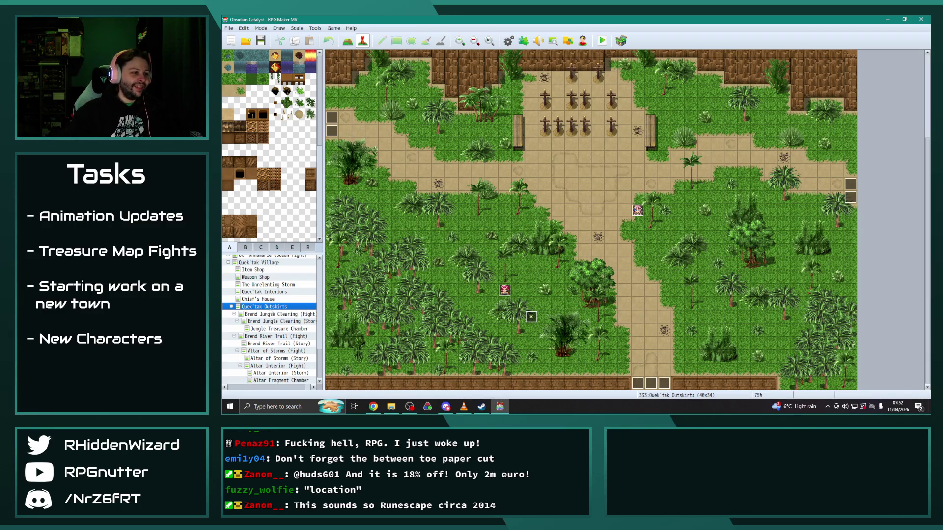
left_click(290, 315)
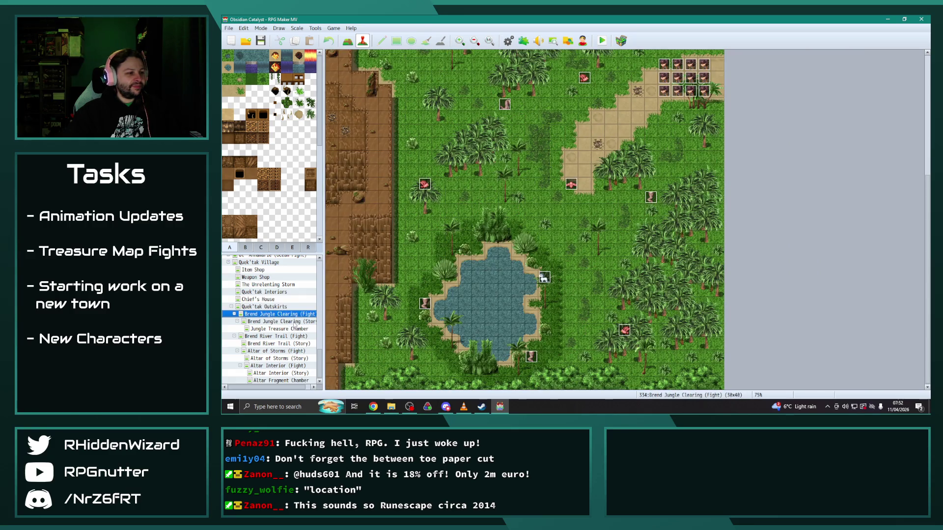
left_click(292, 322)
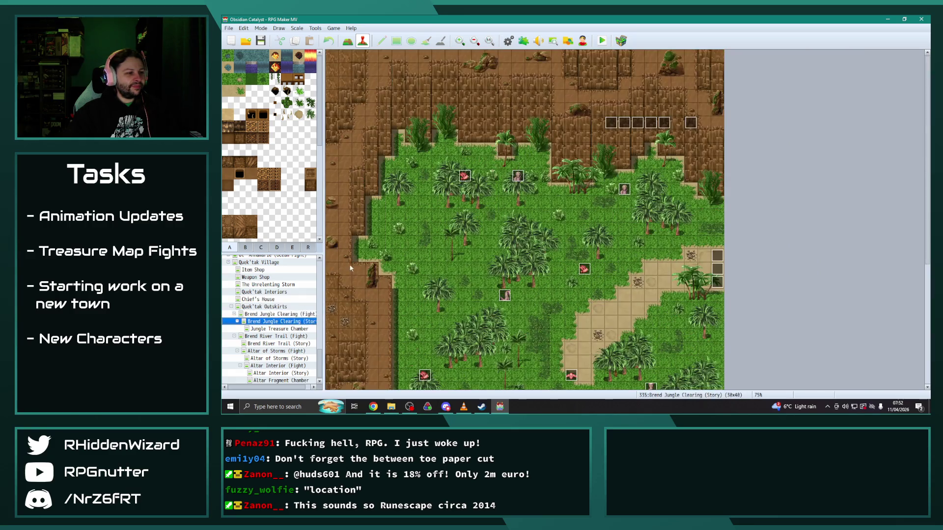
double_click(478, 138)
left_click(415, 111)
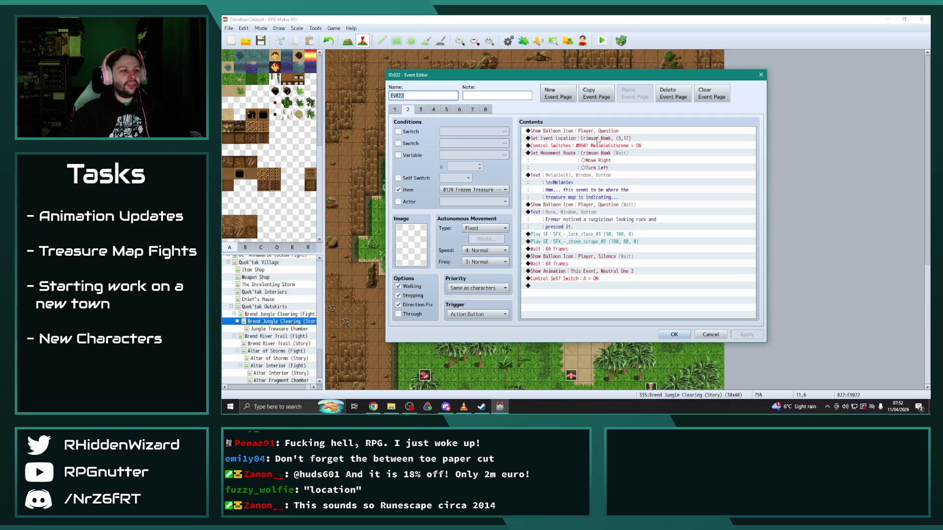
Step: Require the 0130 Jungle Treasure Map and relocate Melanie(CS) instead of Crimson Hawk
left_click(497, 190)
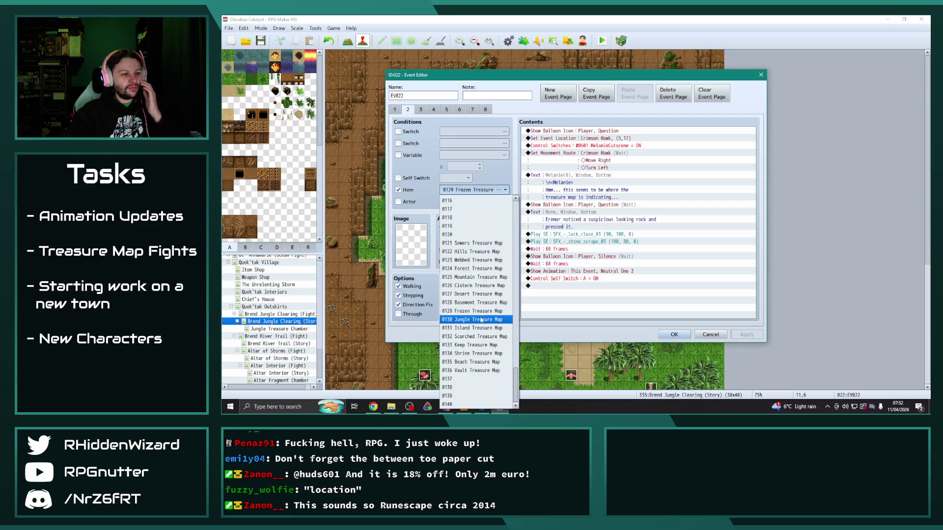
left_click(481, 320)
double_click(592, 139)
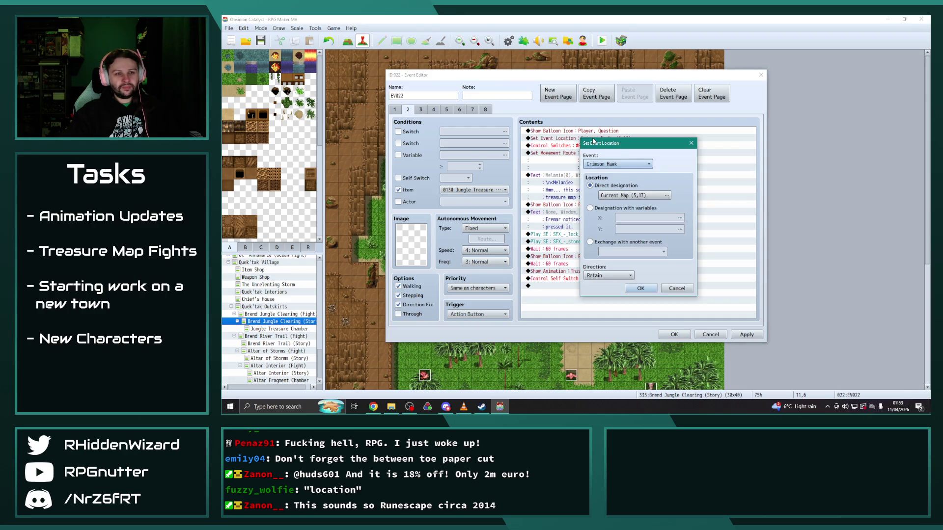
left_click(616, 165)
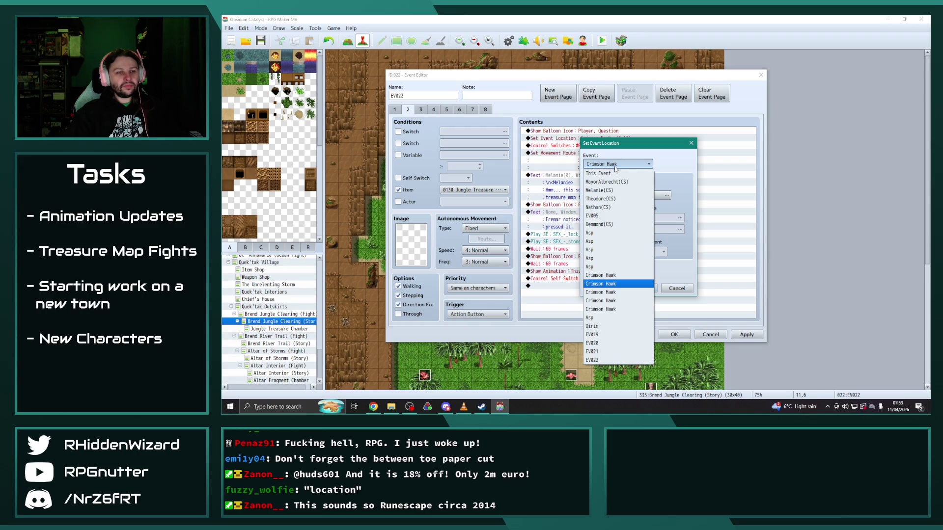
left_click(617, 191)
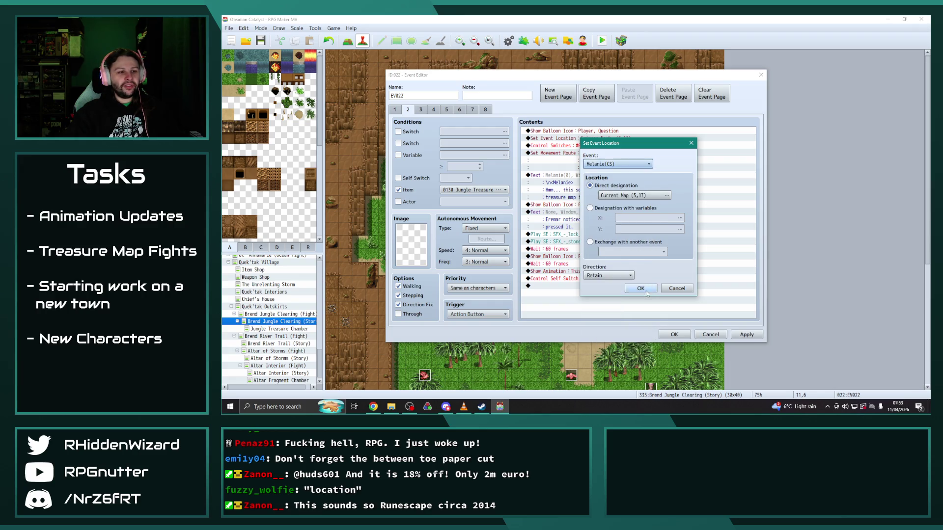
key("Return")
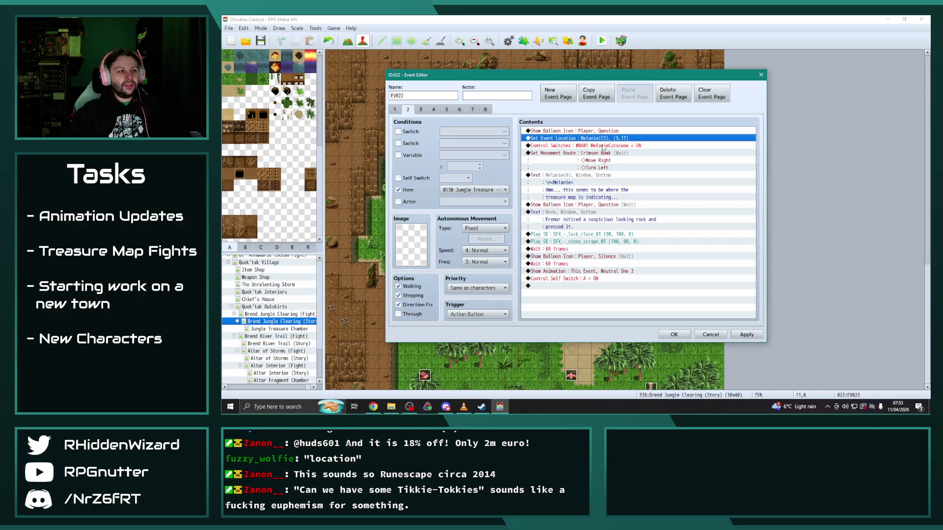
Step: Make the page 2 movement route move Melanie(CS)
left_click(595, 153)
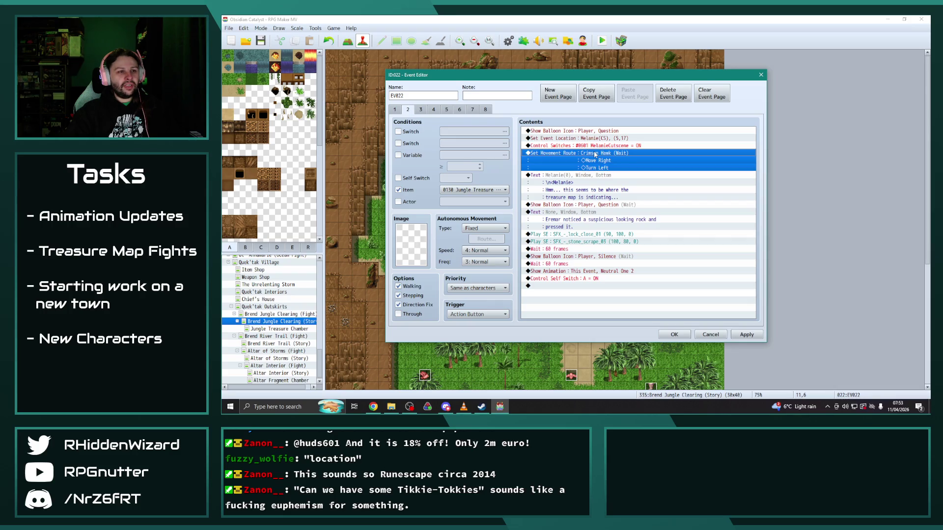
double_click(595, 155)
left_click(507, 147)
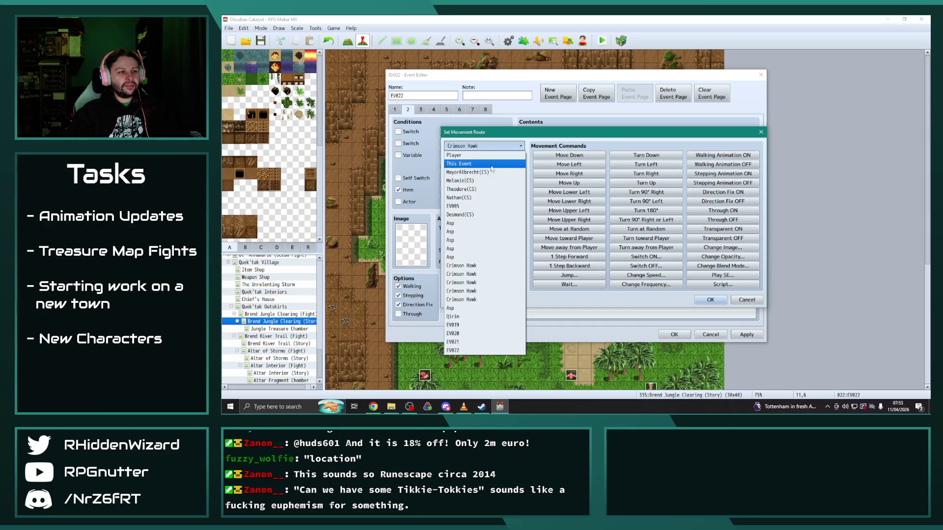
left_click(460, 181)
left_click(712, 299)
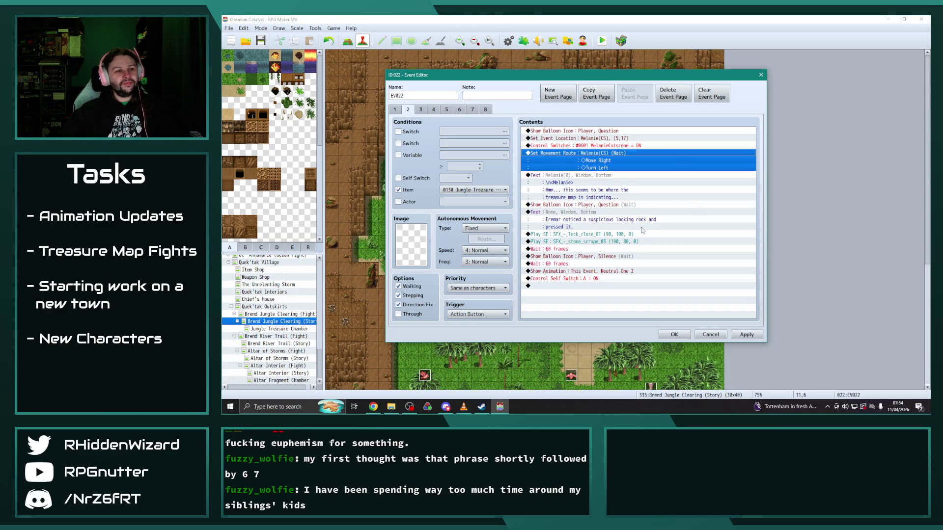
left_click(423, 113)
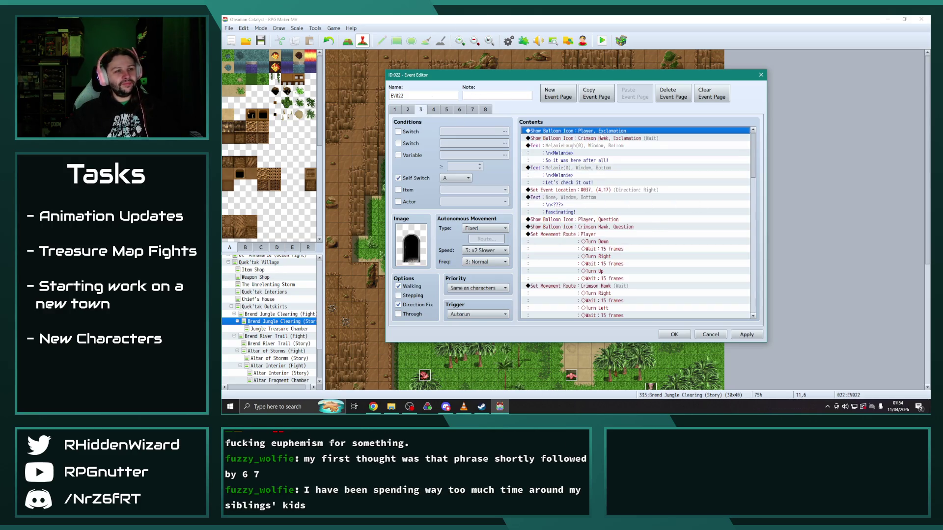
Step: Show the first exclamation balloon over Melanie(CS) and relocate Desmond(CS) instead
double_click(607, 138)
left_click(641, 204)
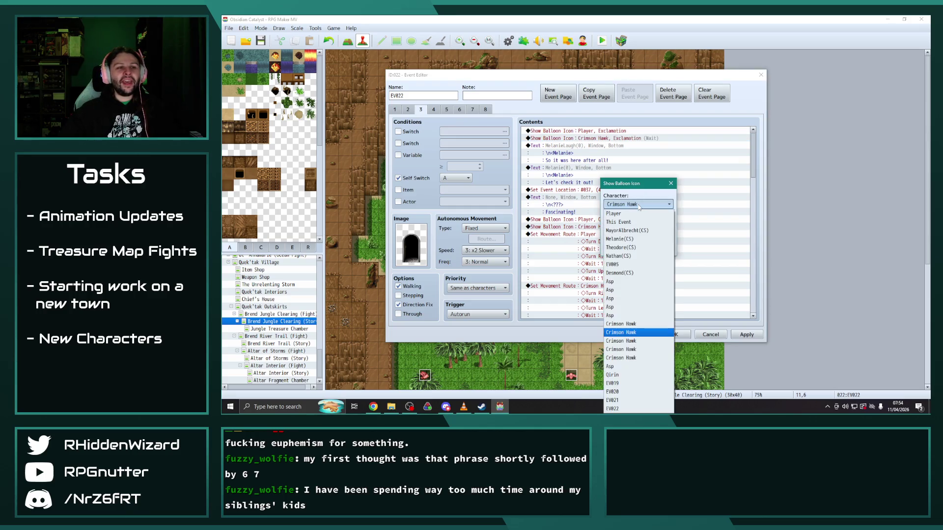
left_click(634, 239)
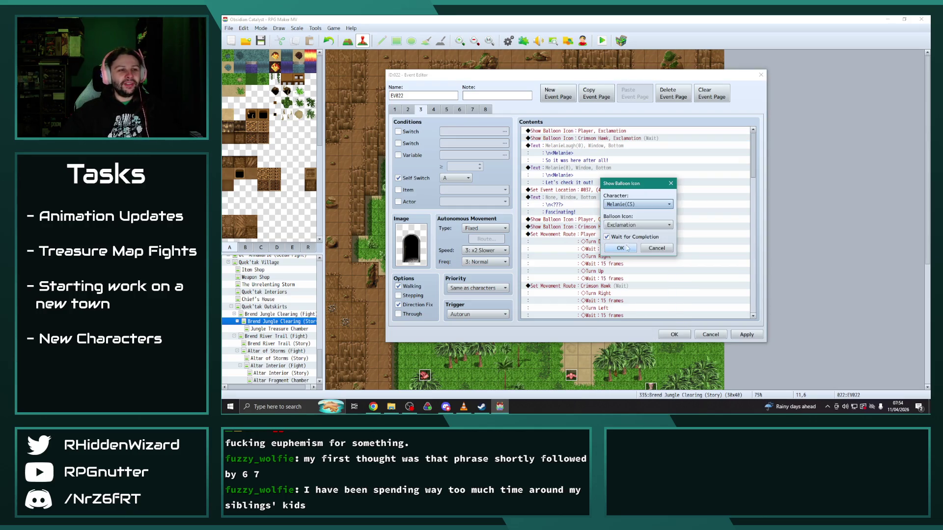
left_click(620, 248)
double_click(593, 191)
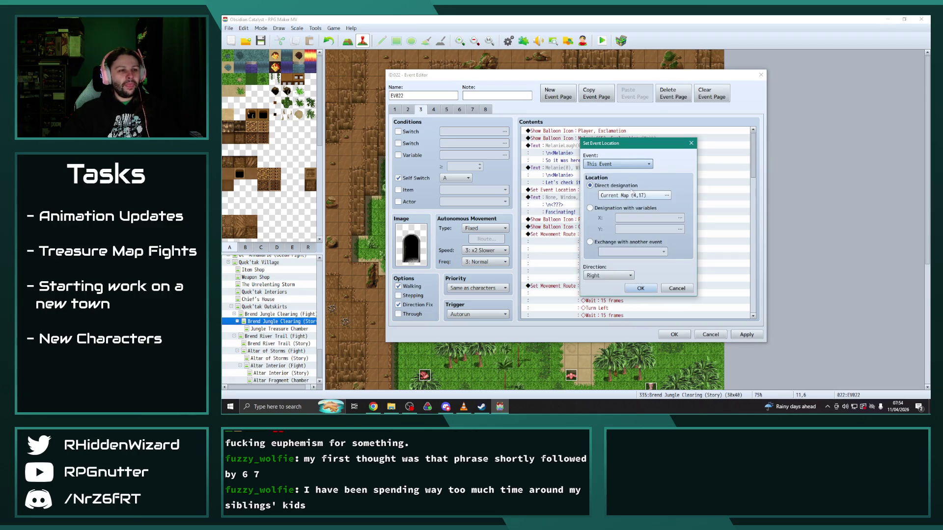
left_click(622, 165)
left_click(599, 224)
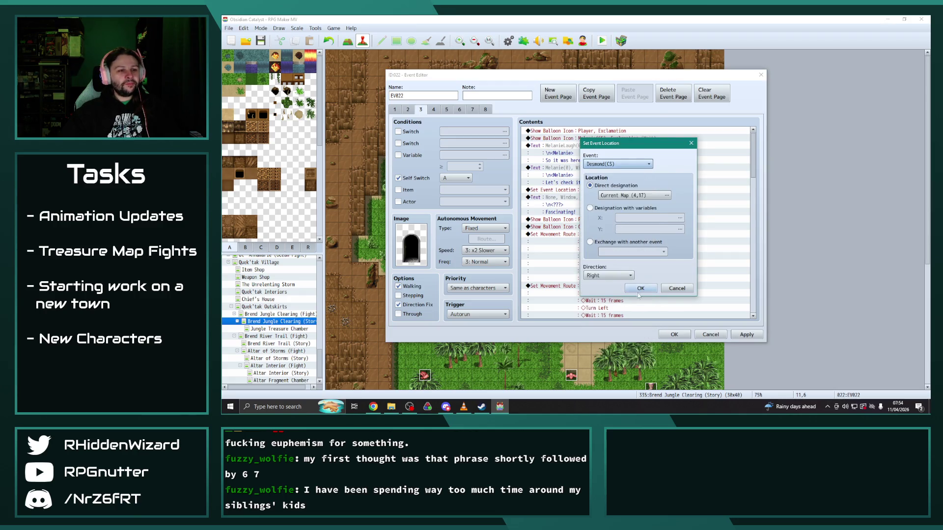
left_click(636, 288)
Step: Switch the question balloon and the following movement route from Crimson Hawk to Melanie(CS)
scroll(605, 212, "down", 1)
double_click(605, 205)
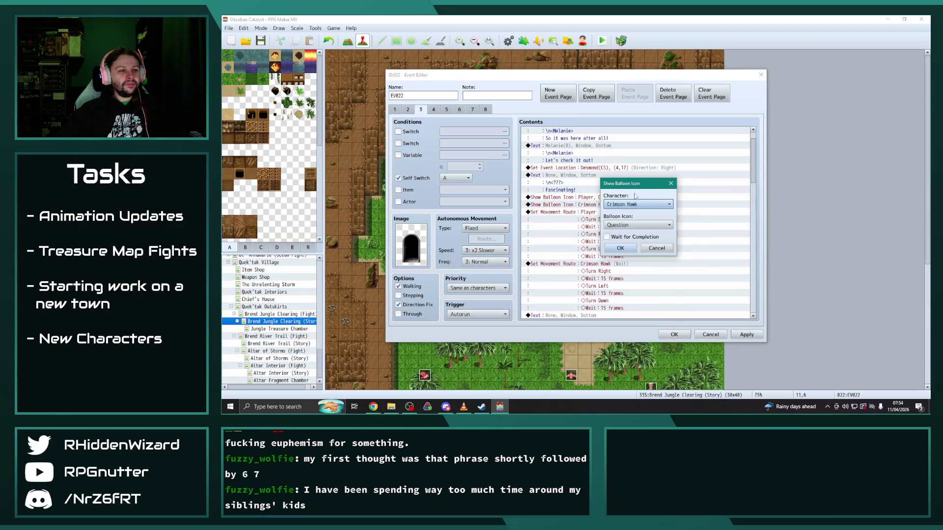
left_click(637, 204)
left_click(619, 239)
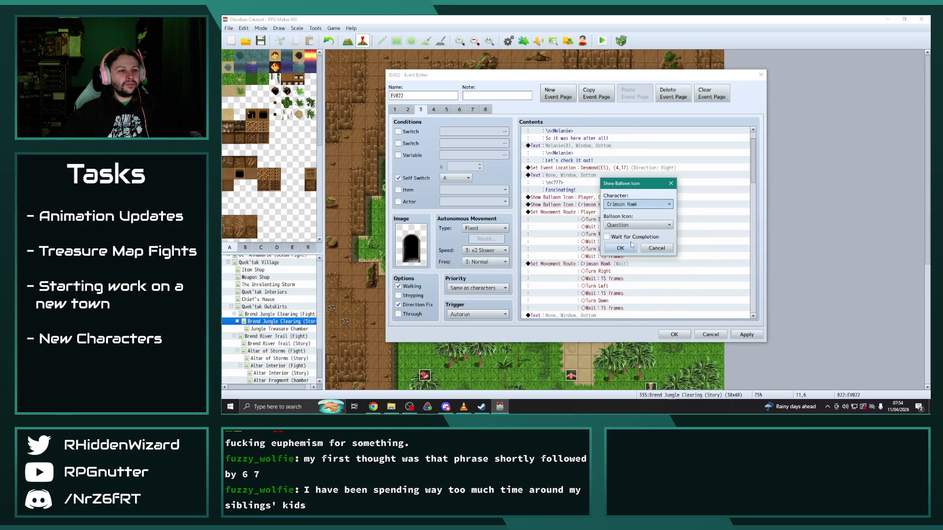
left_click(620, 251)
scroll(603, 234, "down", 2)
double_click(603, 235)
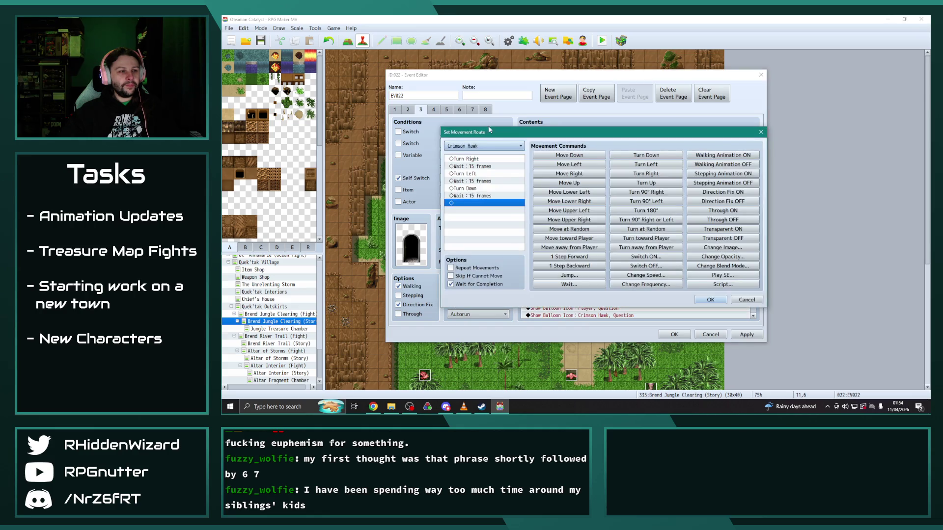
left_click(483, 146)
left_click(460, 180)
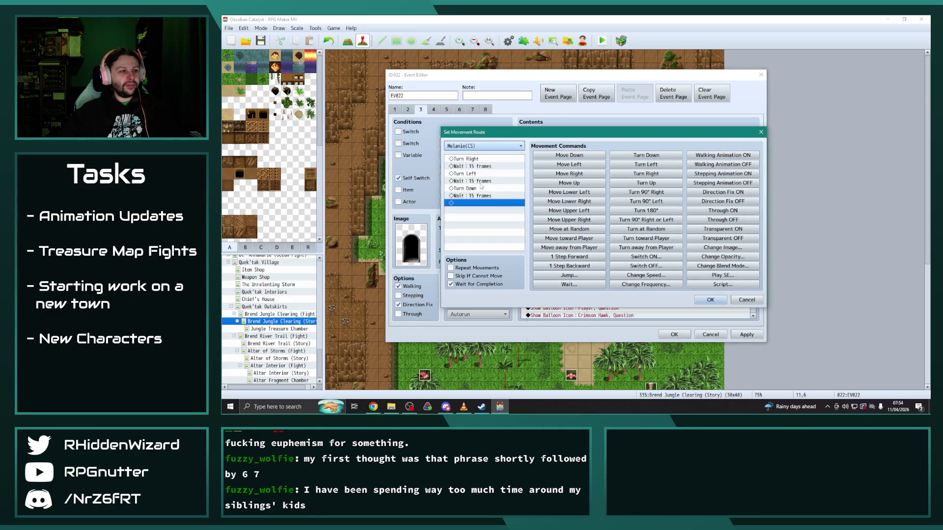
left_click(710, 299)
Step: Show the next question balloon over Melanie(CS) and play DesmondFog on Desmond(CS)
scroll(619, 259, "down", 3)
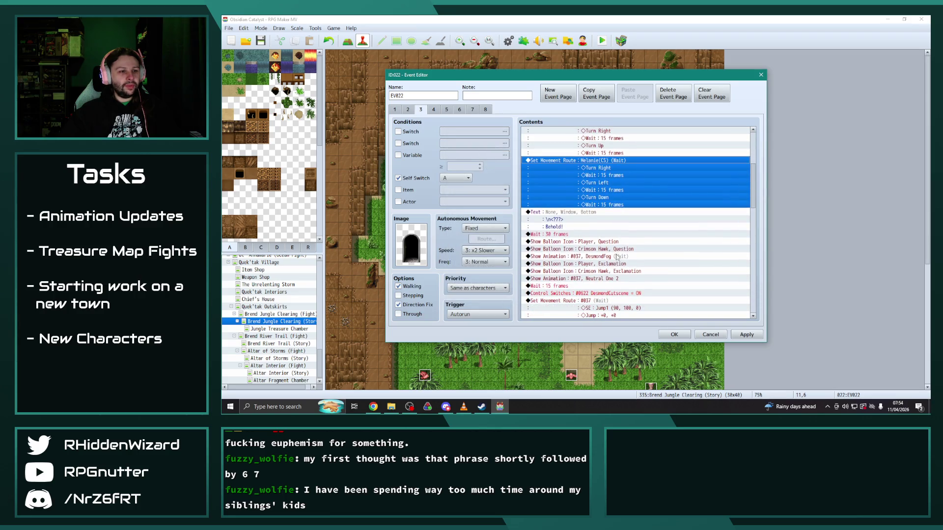
double_click(619, 249)
left_click(635, 205)
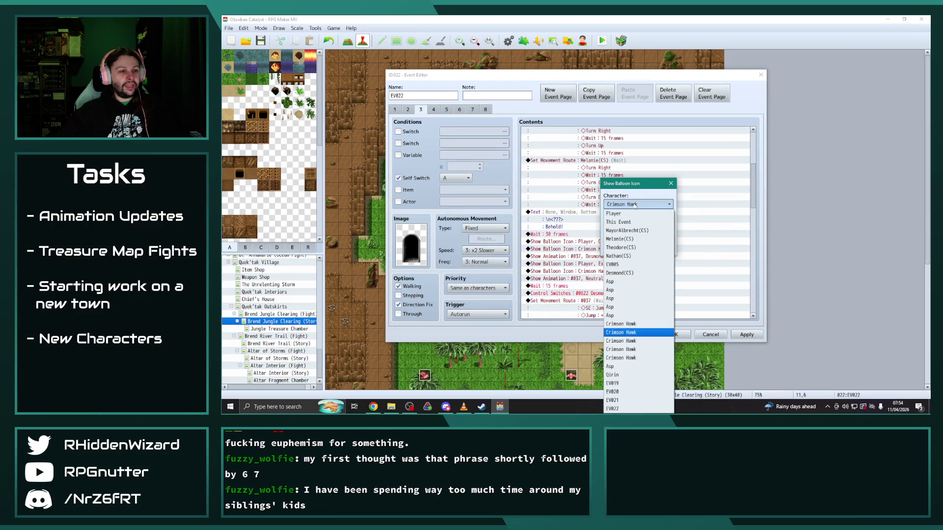
left_click(635, 240)
left_click(620, 248)
double_click(585, 256)
left_click(625, 205)
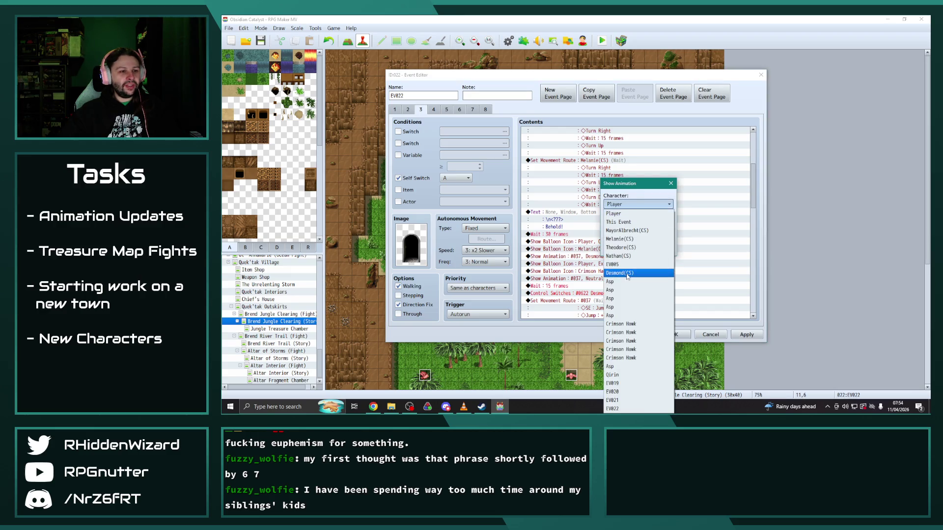
left_click(620, 273)
left_click(621, 253)
Step: Show the second exclamation balloon over Melanie(CS) instead of Crimson Hawk
scroll(621, 256, "down", 2)
double_click(623, 227)
left_click(634, 205)
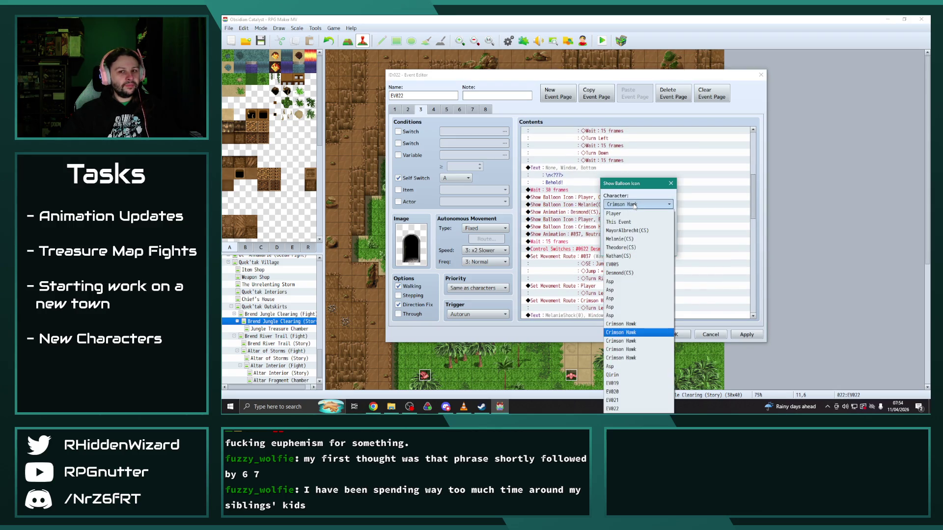
left_click(619, 239)
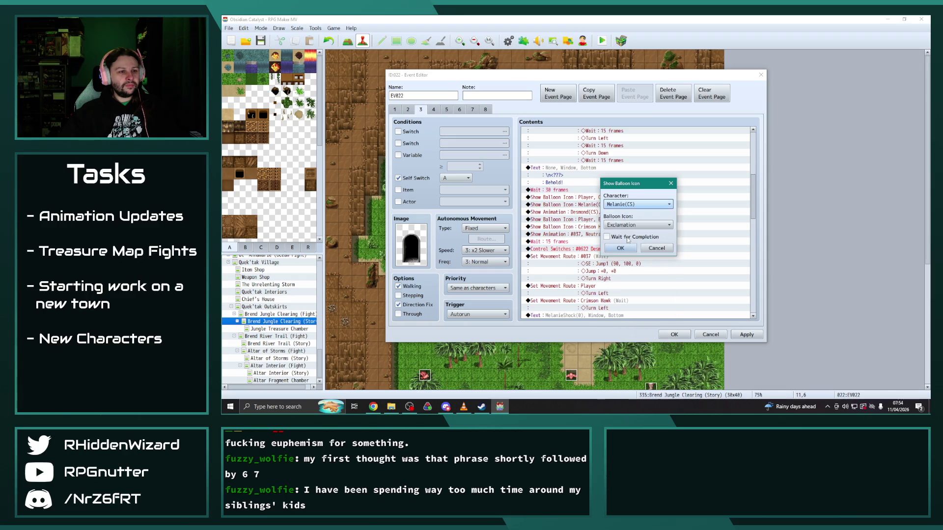
left_click(617, 248)
Step: Review the #037 Neutral One 2 animation command, leaving its character unchanged
scroll(606, 215, "down", 1)
double_click(606, 214)
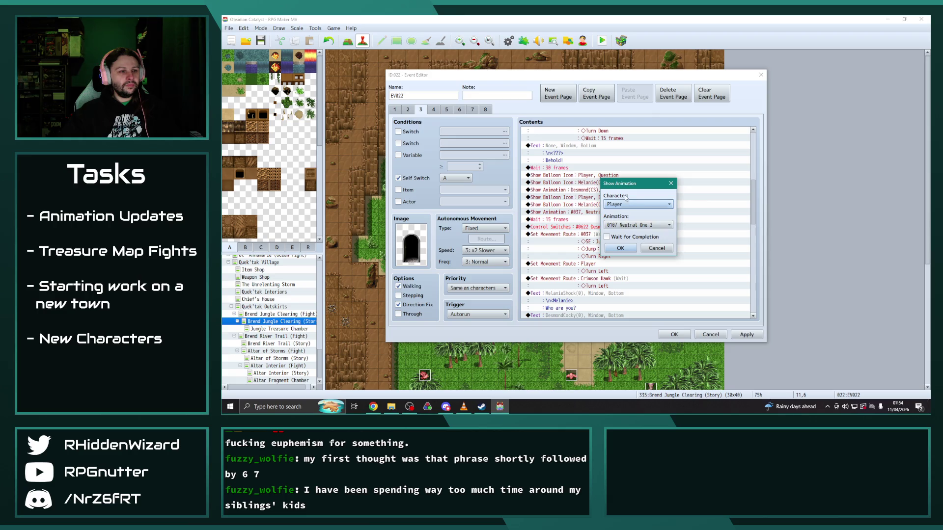
left_click(633, 205)
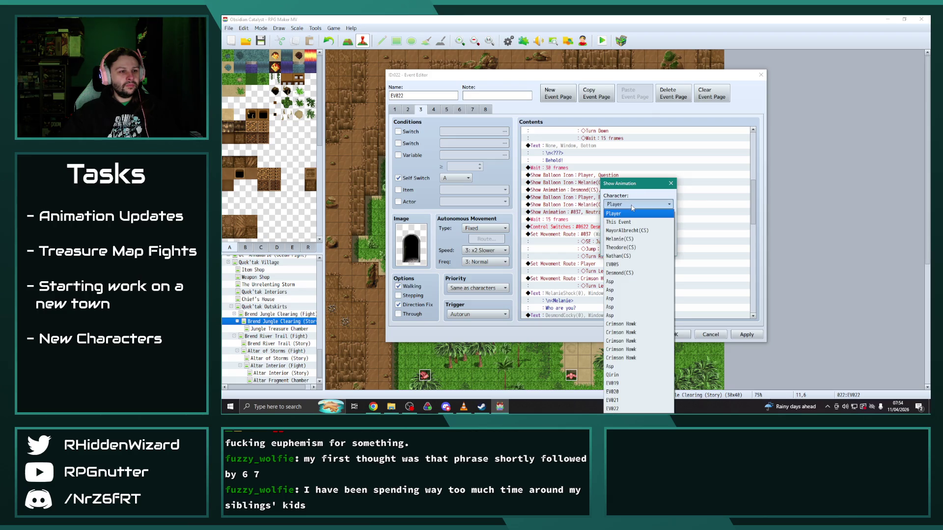
left_click(632, 208)
left_click(671, 184)
left_click(613, 242)
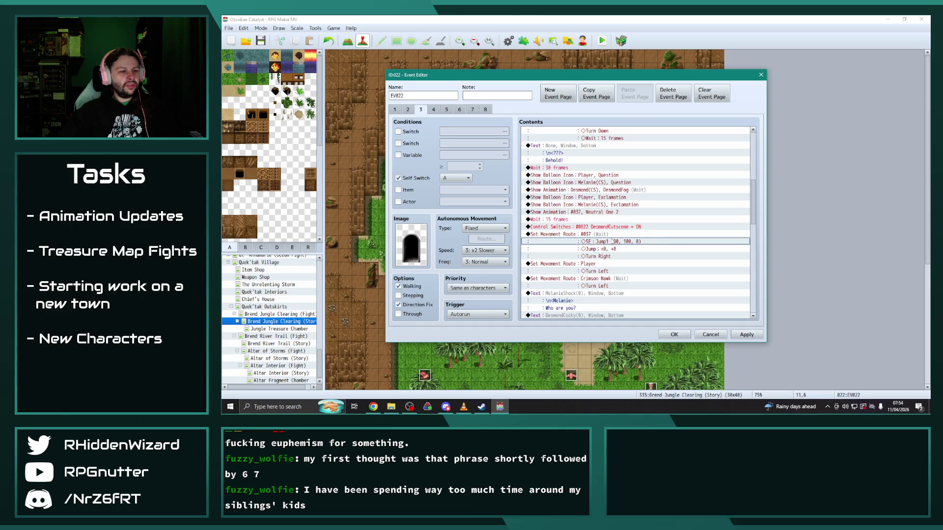
Step: Reopen the #037 Neutral One 2 Show Animation command and expand its Character list
double_click(594, 213)
left_click(631, 206)
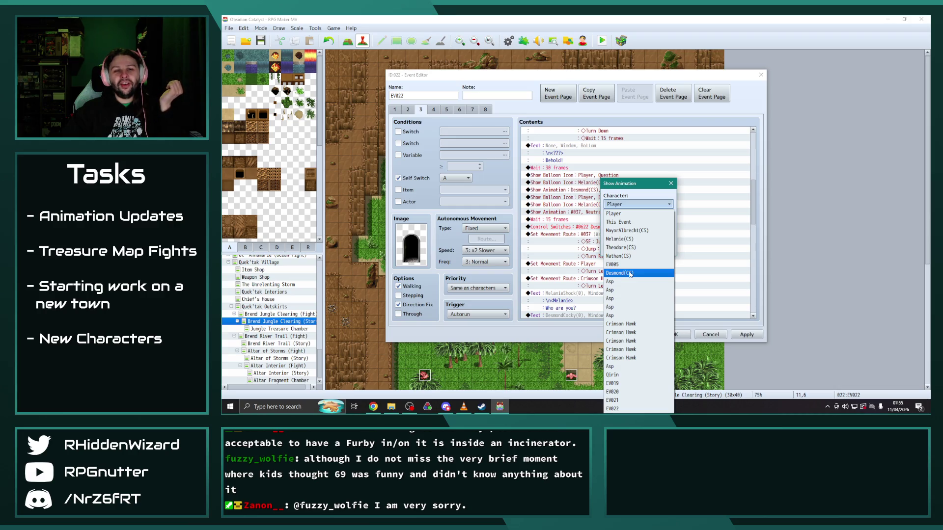
Step: Play the #037 animation on Desmond(CS) and have Desmond(CS) perform the first jump route
left_click(630, 273)
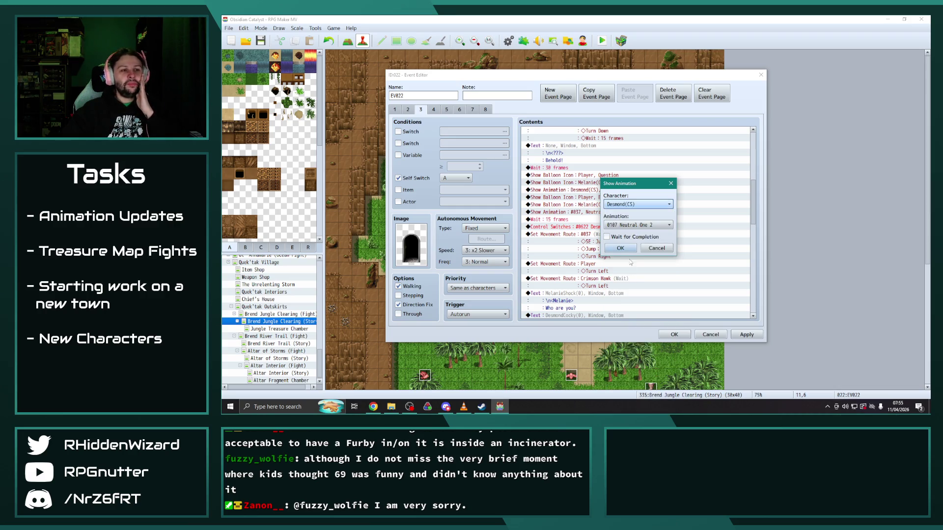
left_click(625, 252)
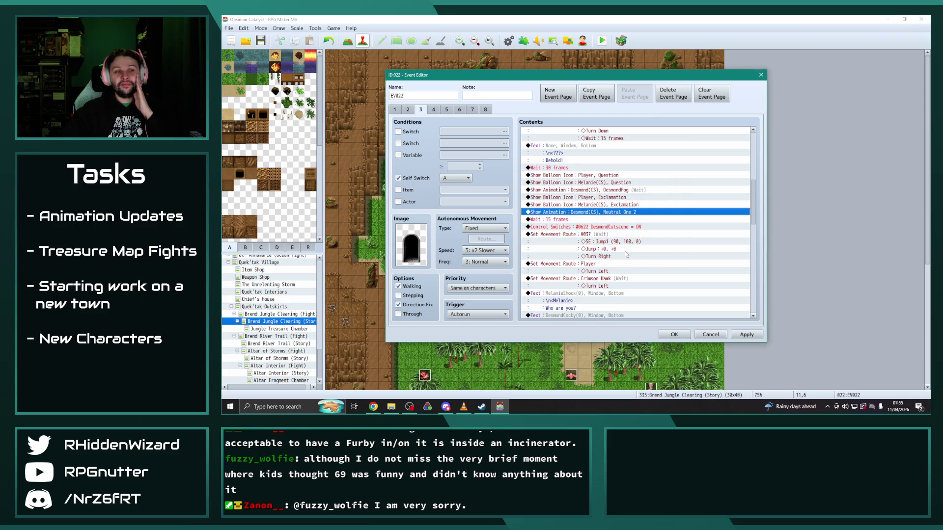
double_click(594, 236)
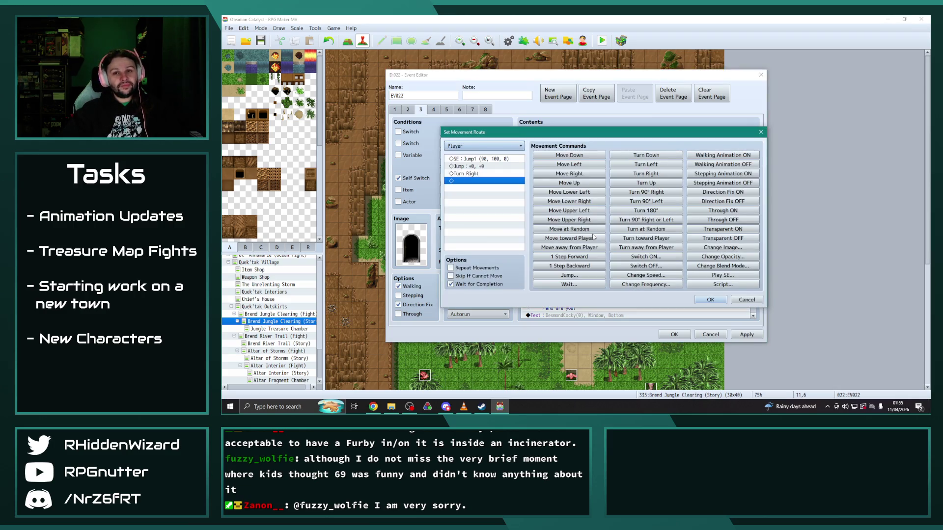
left_click(484, 146)
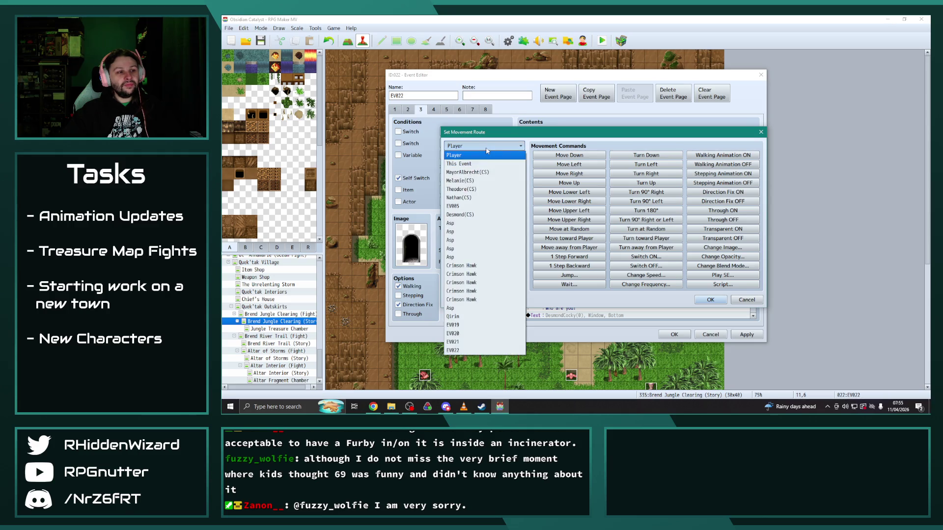
left_click(471, 214)
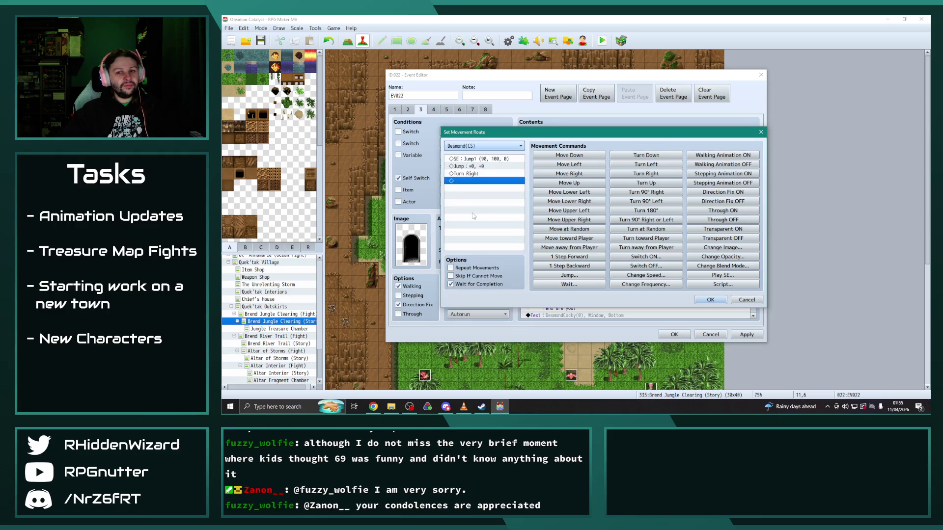
left_click(710, 300)
Step: Make Melanie(CS) perform the turn-left route instead of Crimson Hawk
scroll(638, 250, "down", 2)
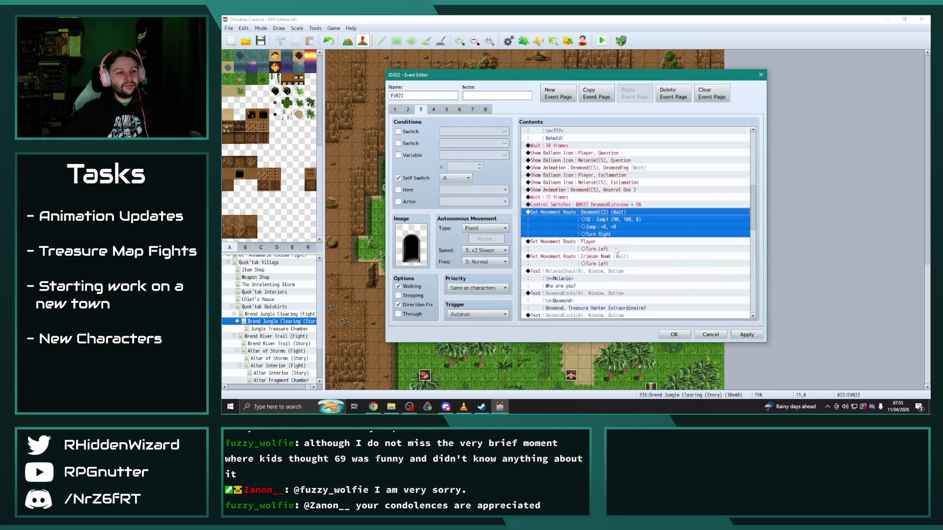
double_click(596, 244)
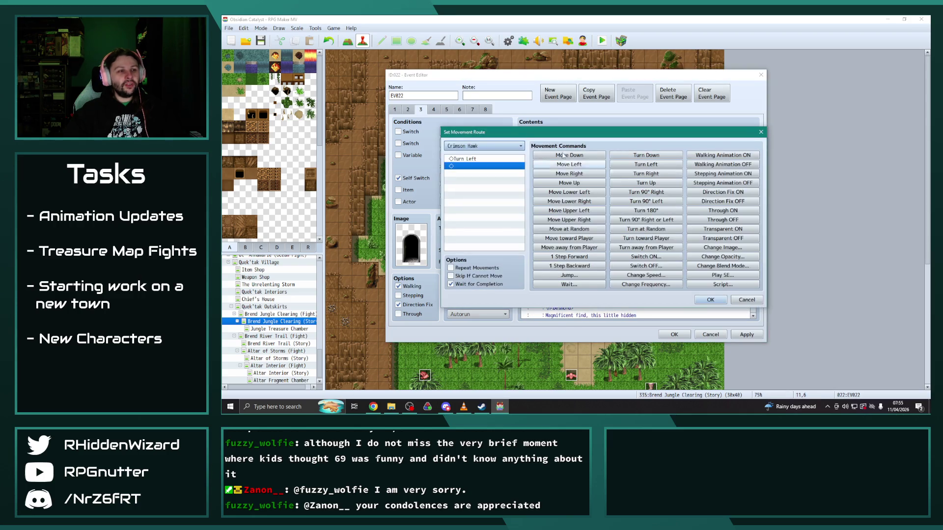
left_click(486, 143)
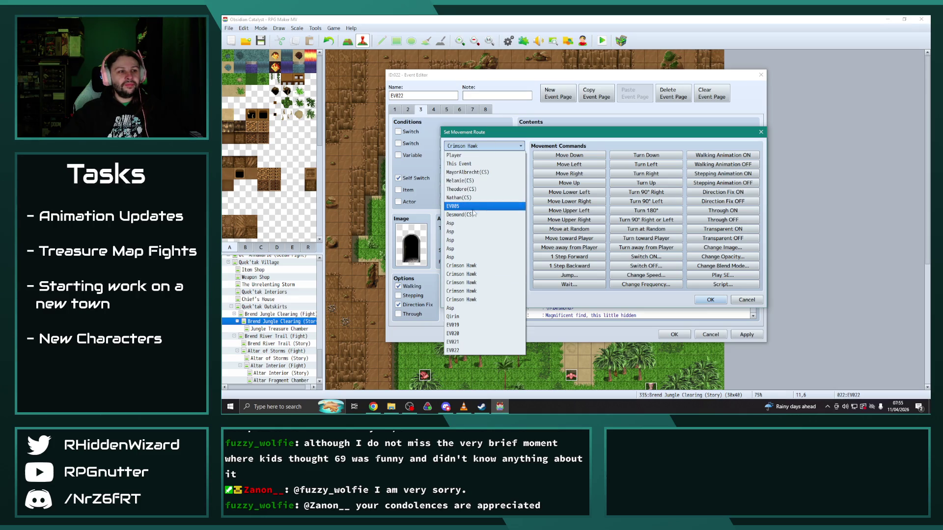
left_click(471, 181)
left_click(710, 300)
Step: Show the exclamation balloon over Melanie(CS) instead of Crimson Hawk
scroll(622, 241, "down", 1)
scroll(622, 241, "down", 2)
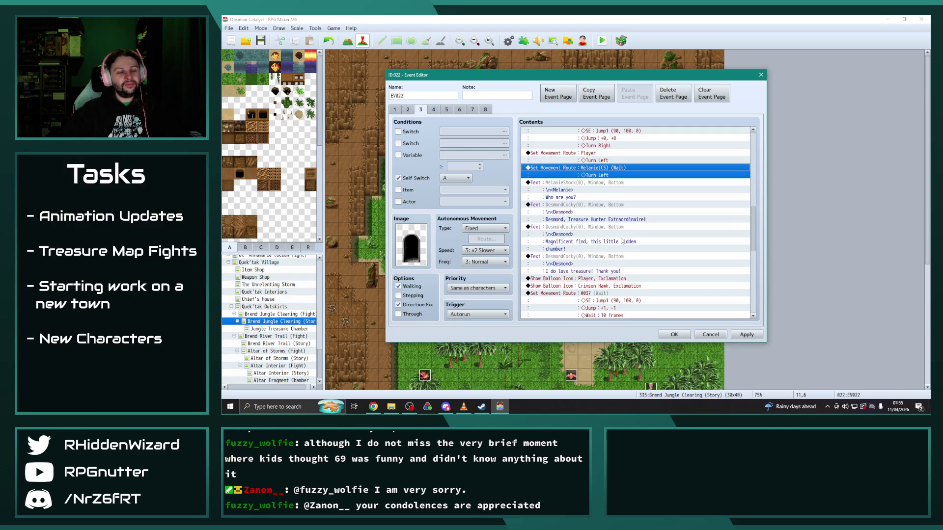
scroll(622, 241, "down", 2)
double_click(608, 249)
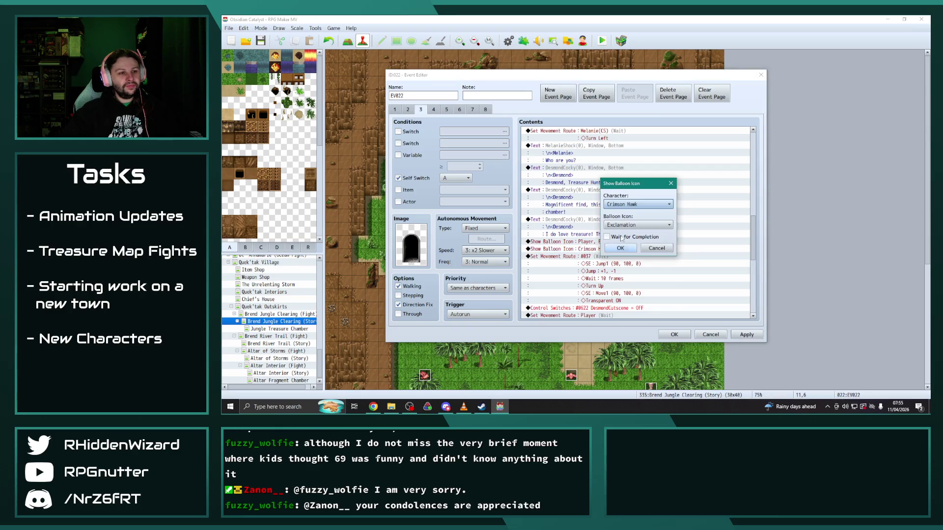
left_click(632, 203)
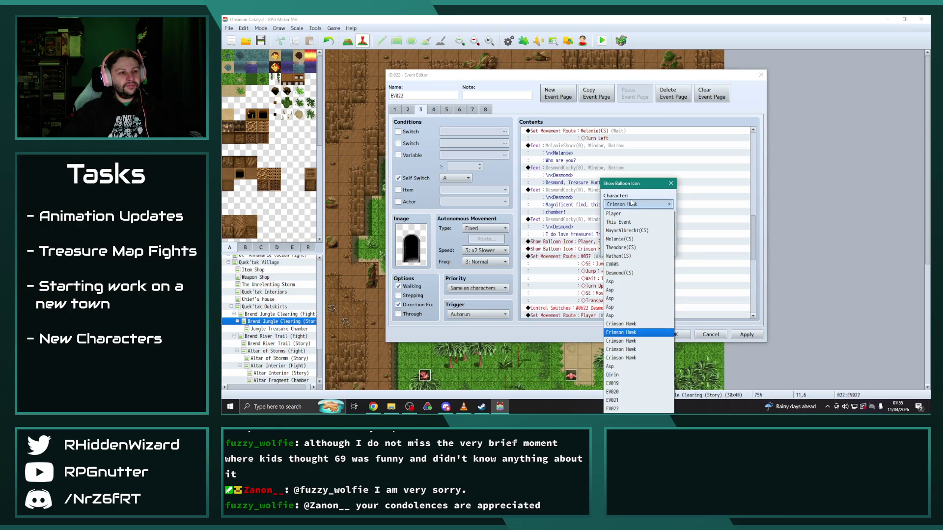
left_click(619, 239)
left_click(620, 248)
Step: Assign the jump-and-vanish movement route to Desmond(CS)
double_click(599, 256)
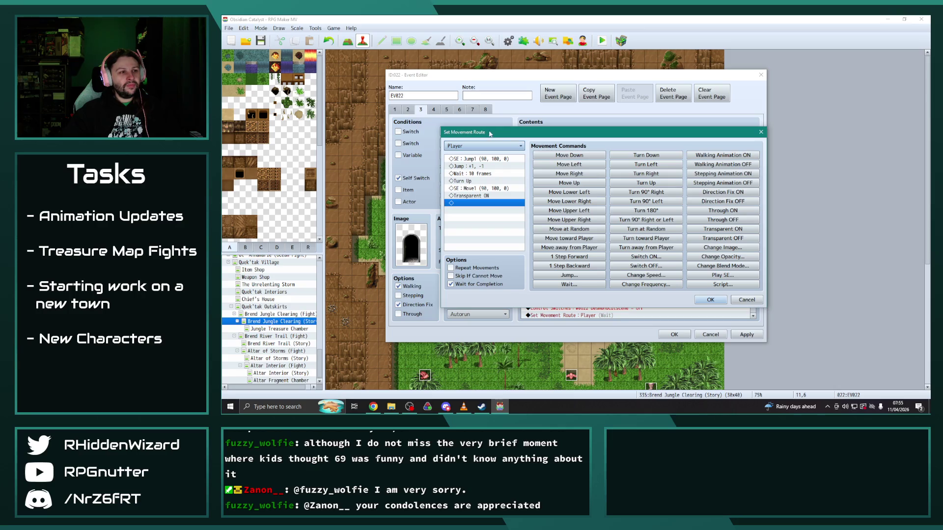
left_click(489, 146)
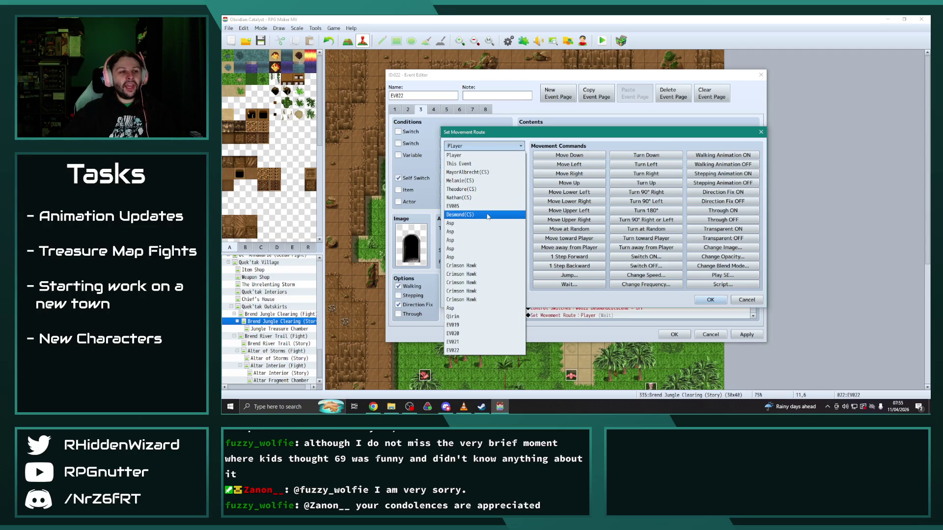
left_click(457, 155)
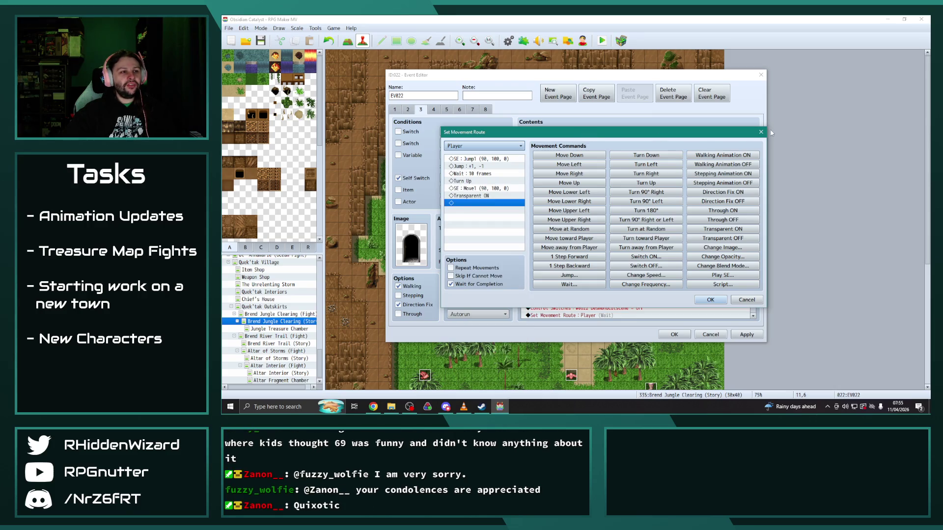
left_click(710, 300)
double_click(568, 263)
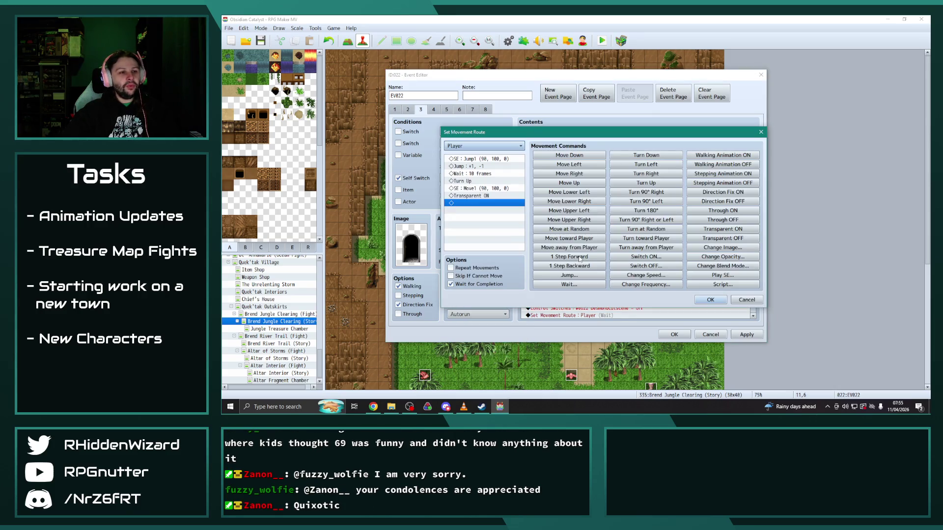
left_click(466, 146)
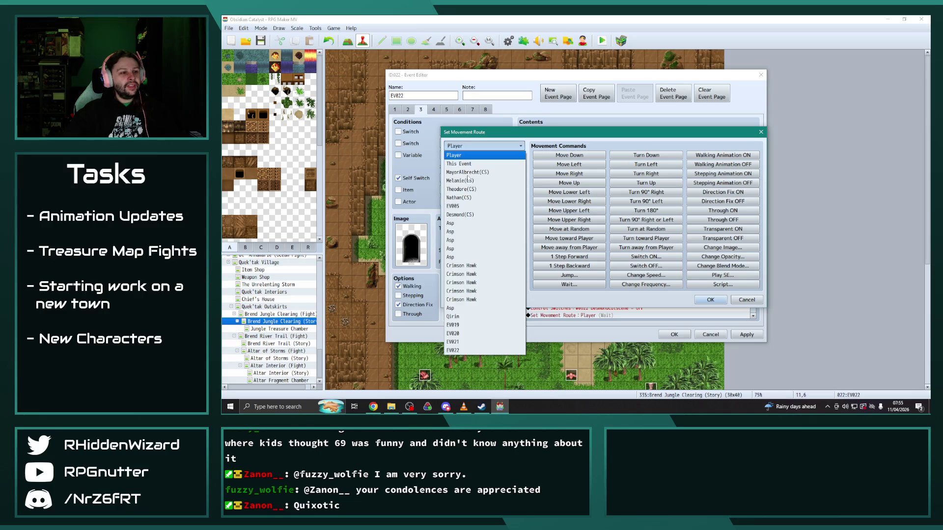
left_click(480, 215)
left_click(710, 299)
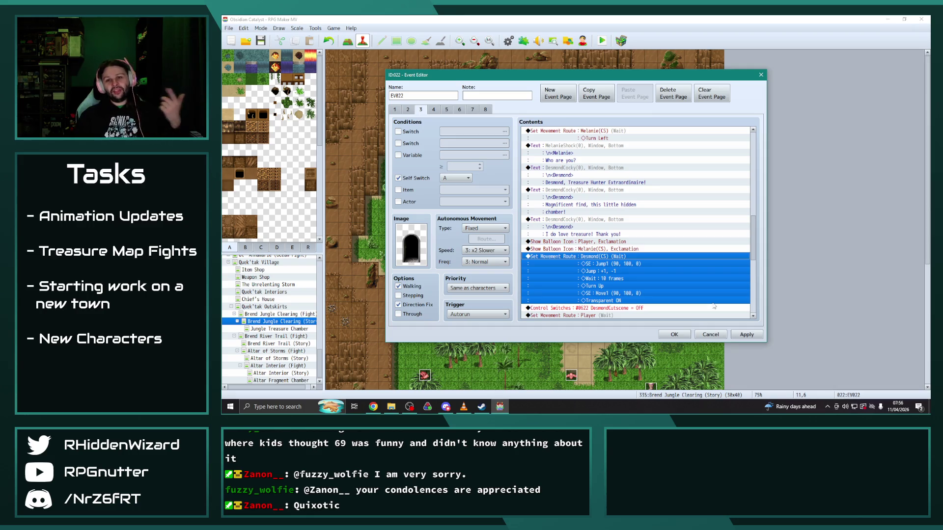
Step: Show the silence balloon over Melanie(CS) instead of Crimson Hawk
scroll(677, 255, "down", 4)
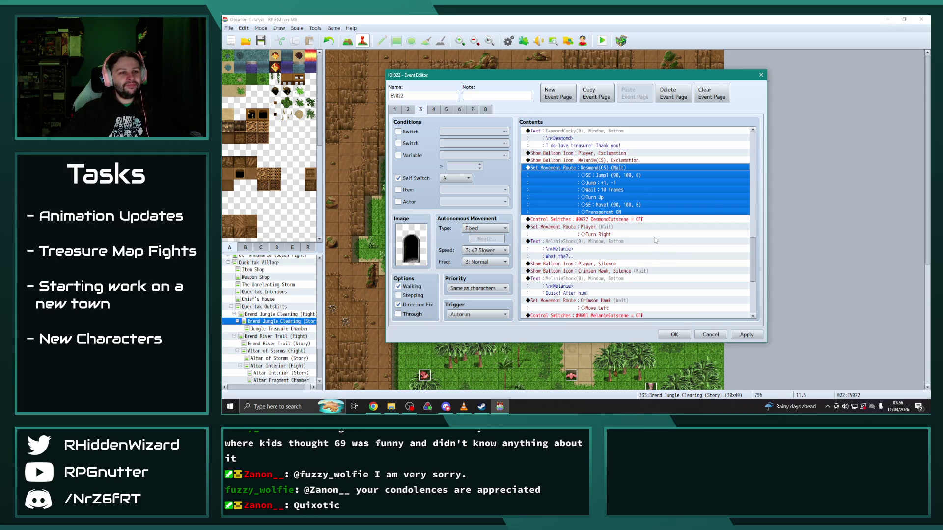
scroll(653, 238, "down", 2)
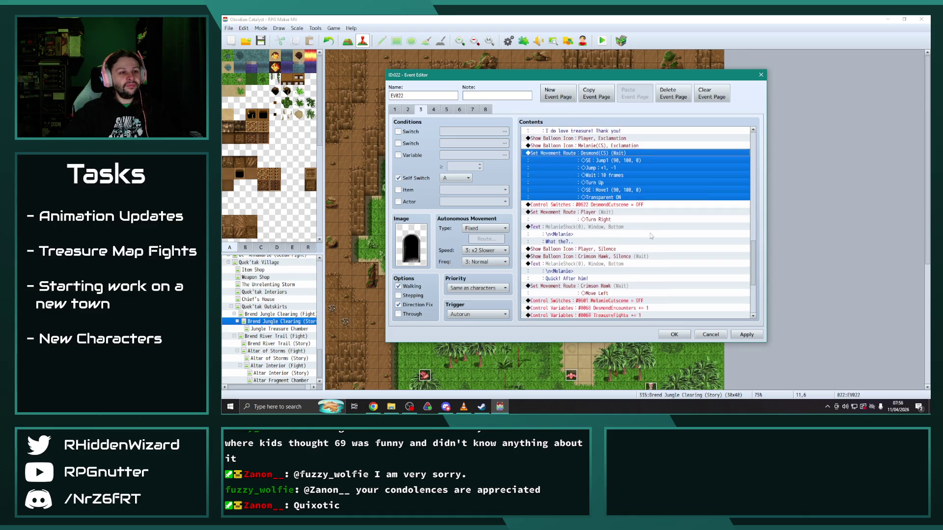
double_click(616, 226)
left_click(638, 204)
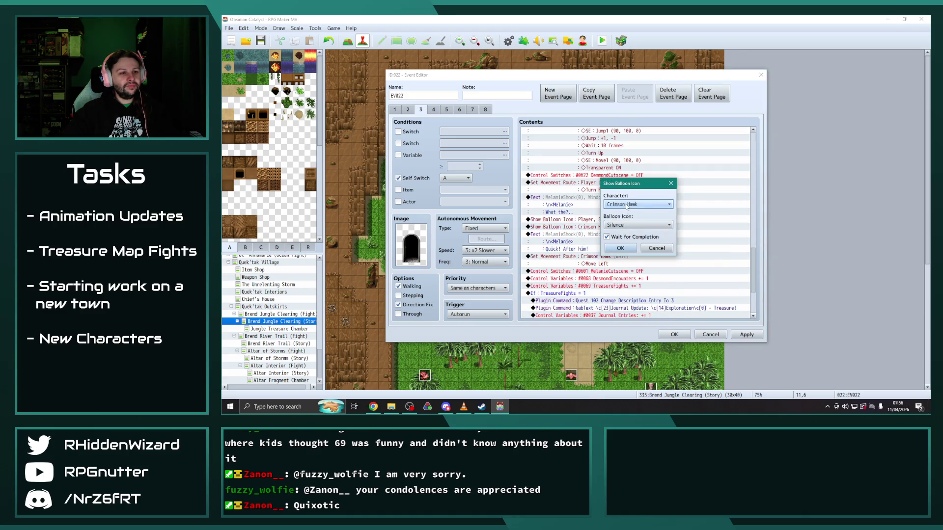
left_click(631, 240)
key("Return")
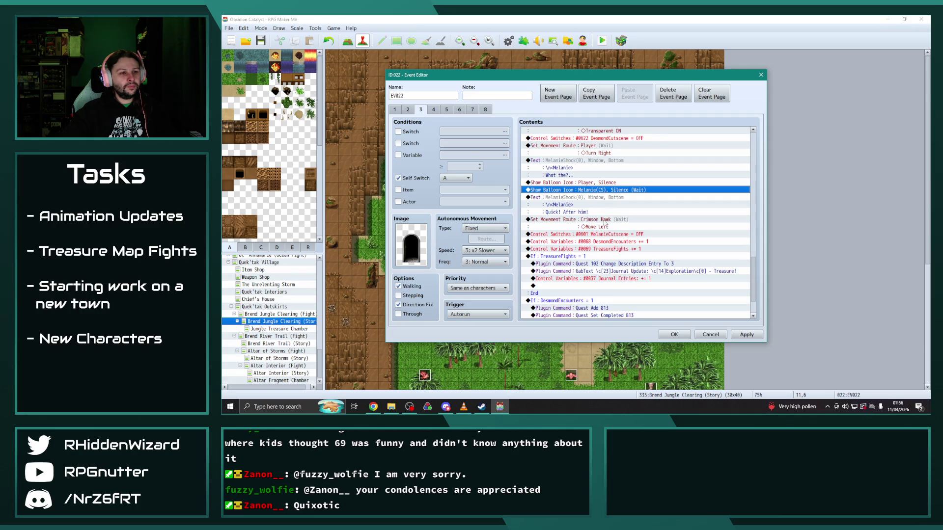
Step: Make Melanie(CS) perform the Move Left route and apply the event edits
double_click(606, 222)
left_click(481, 144)
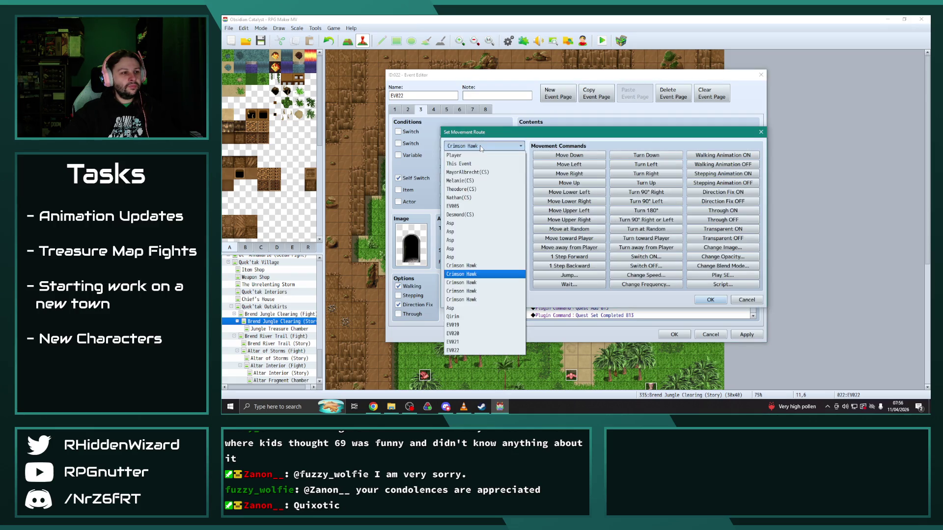
left_click(484, 188)
left_click(710, 300)
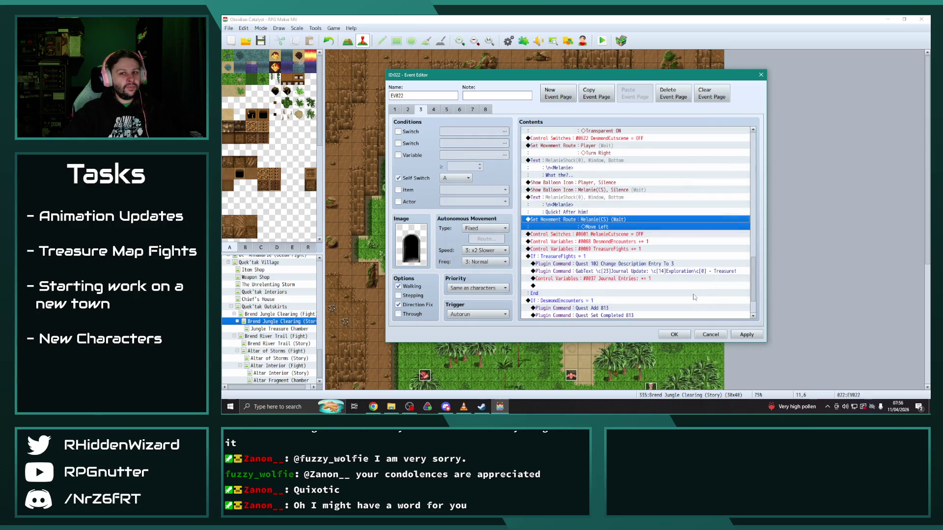
scroll(669, 284, "down", 1)
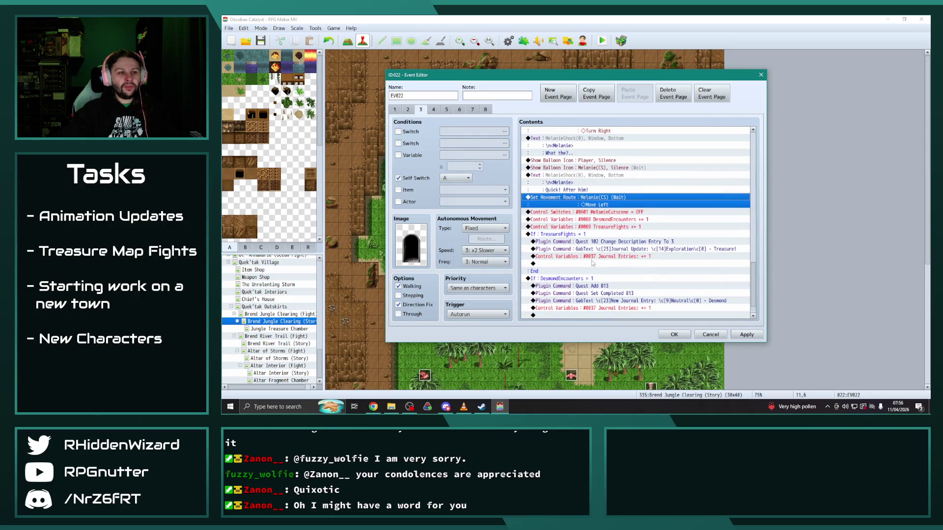
scroll(596, 265, "down", 1)
key("alt+a")
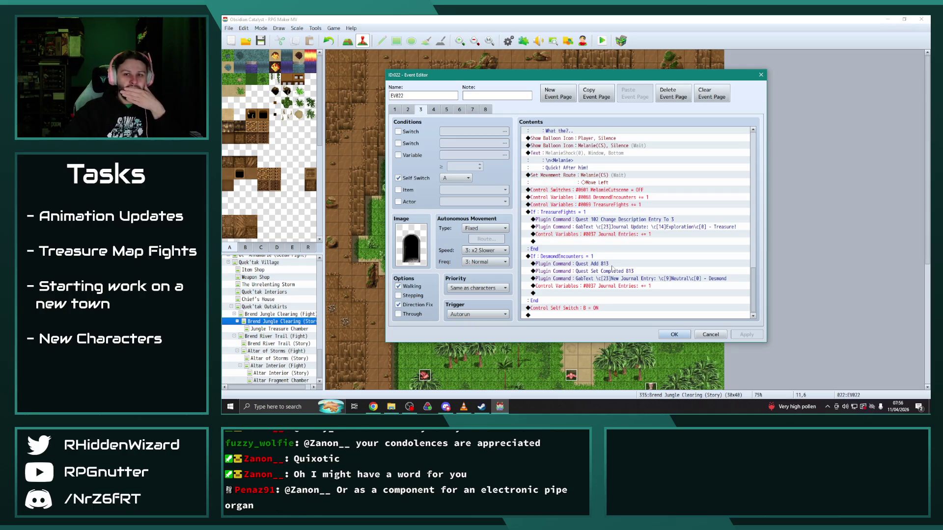
Step: Close the event editor and open the YEP_X_MoreQuests1 plugin settings
left_click(674, 334)
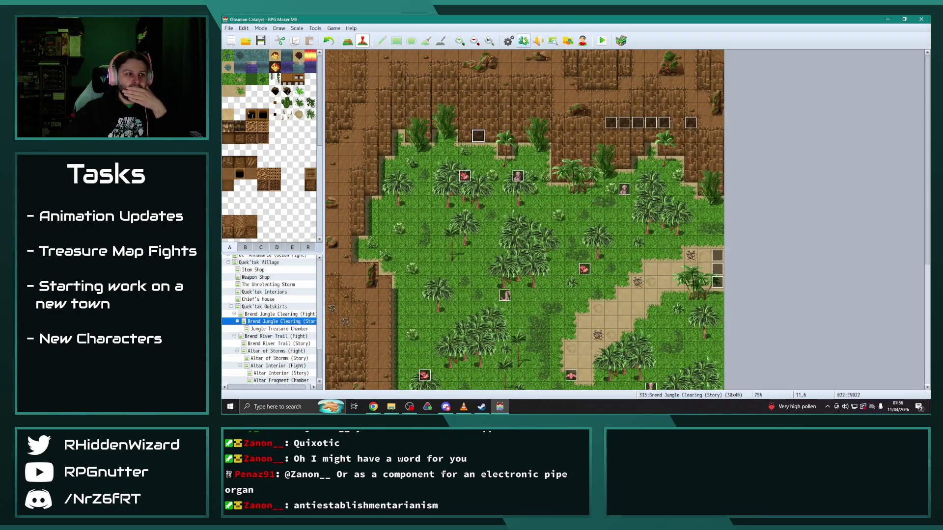
left_click(524, 41)
scroll(503, 236, "down", 7)
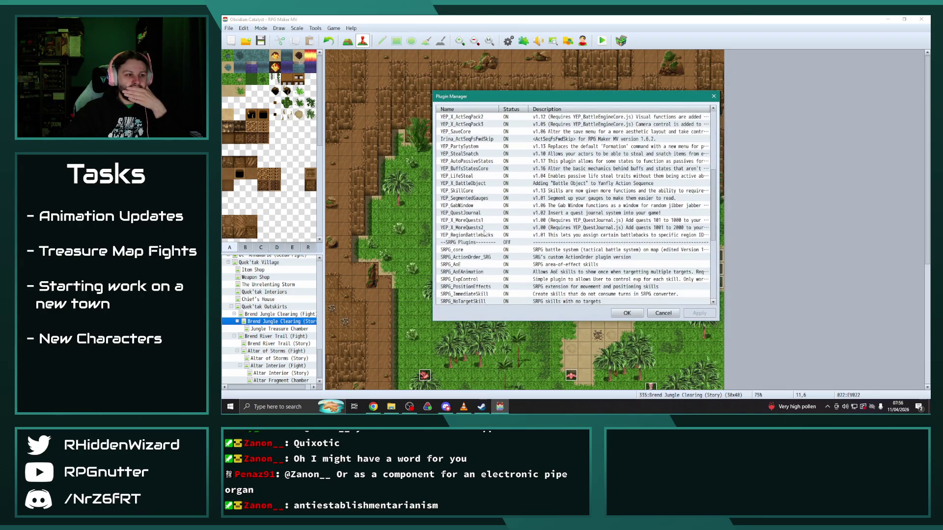
double_click(579, 220)
Step: Review the Quest 813 and 814 entries, then close the Plugin Manager unchanged
mouse_move(770, 120)
left_mouse_down()
mouse_move(775, 277)
mouse_move(777, 262)
left_mouse_up()
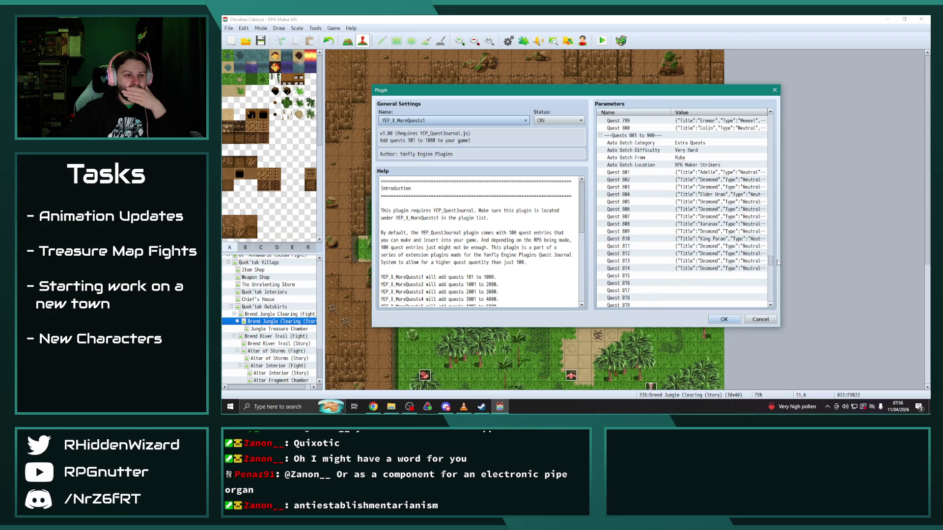
double_click(696, 261)
key("Escape")
double_click(694, 268)
key("Escape")
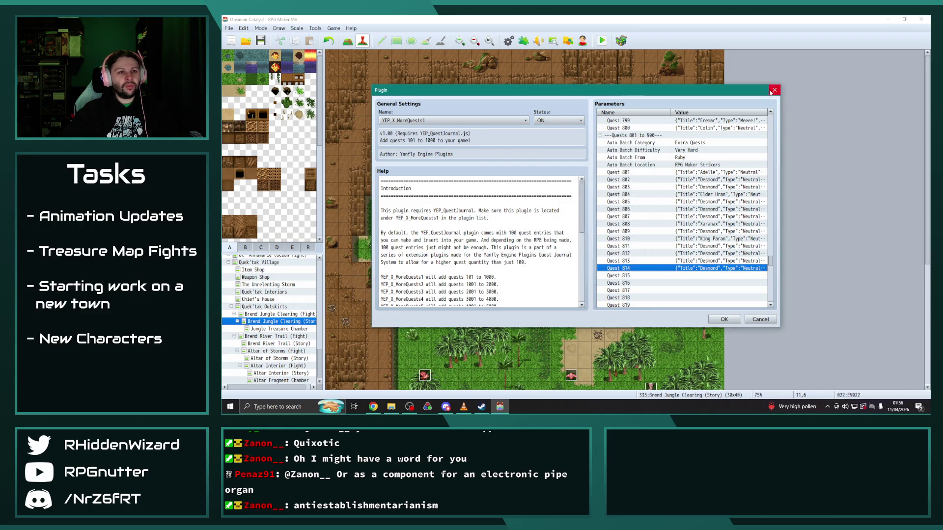
left_click(774, 91)
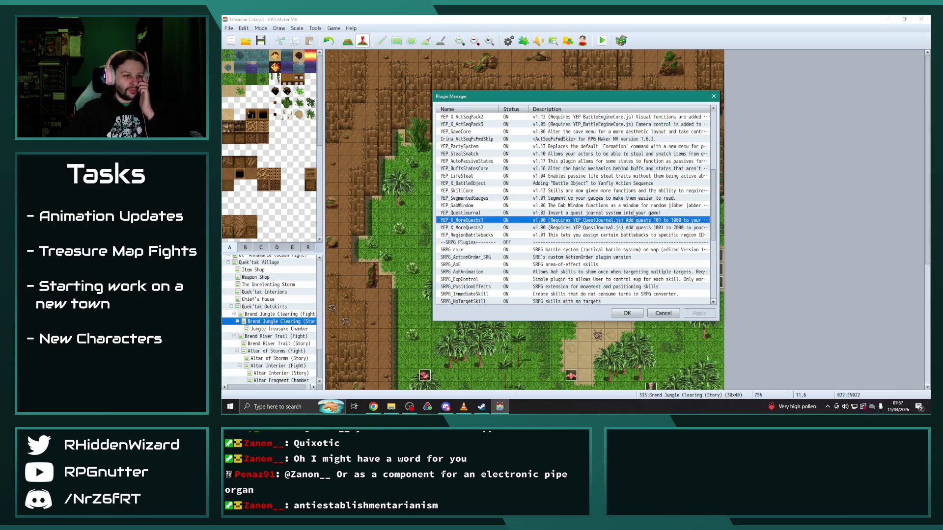
left_click(626, 313)
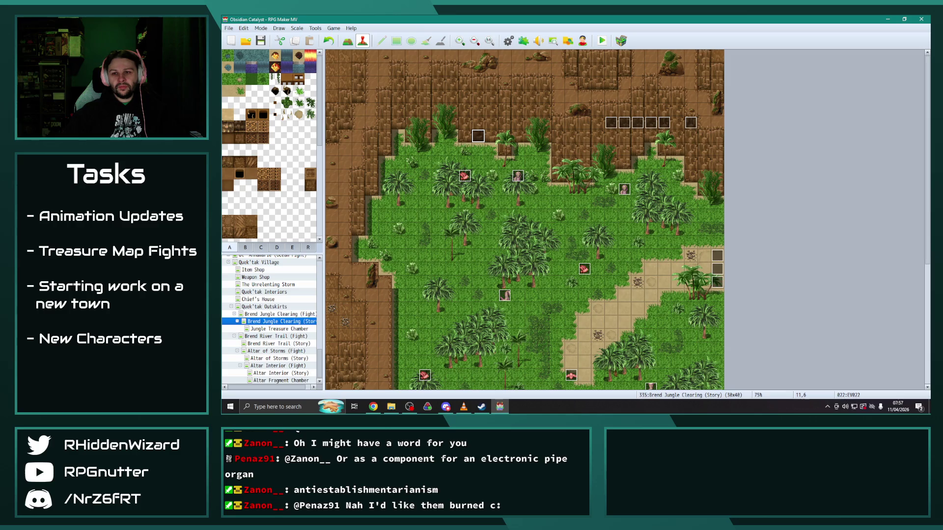
Step: Reopen EV022's event editor on the Brend Jungle Clearing (Story) map
key("alt+Tab")
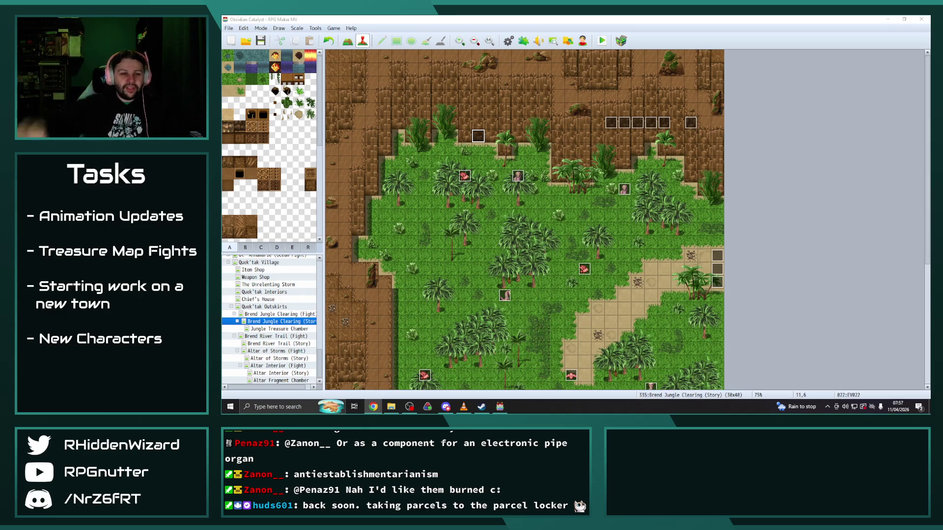
double_click(475, 137)
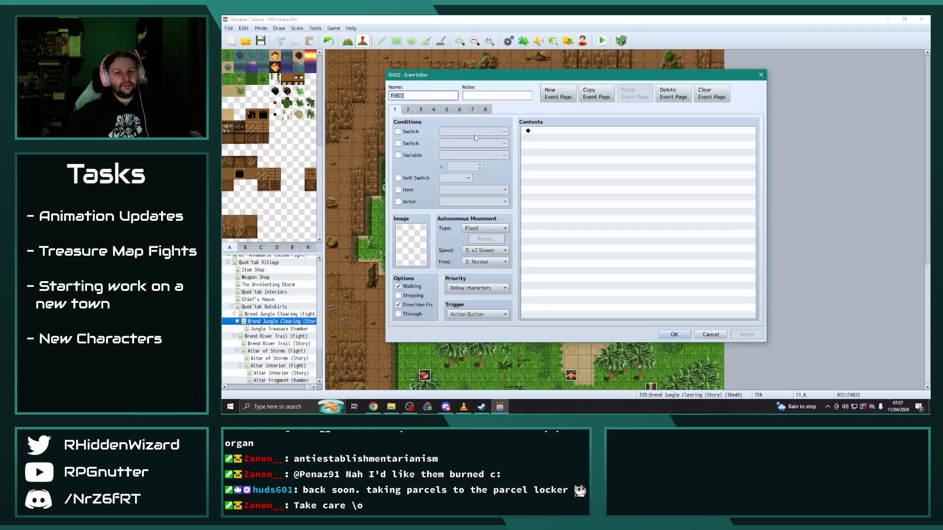
Step: On page 3, change the Quest Add plugin command from 813 to 814
left_click(407, 109)
left_click(420, 109)
scroll(638, 221, "down", 5)
left_click_drag(754, 184, 753, 319)
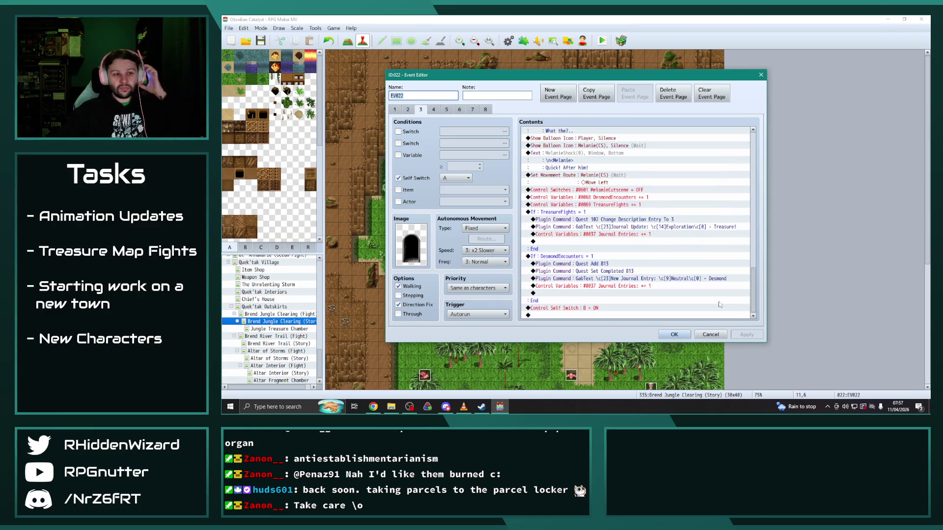
double_click(610, 266)
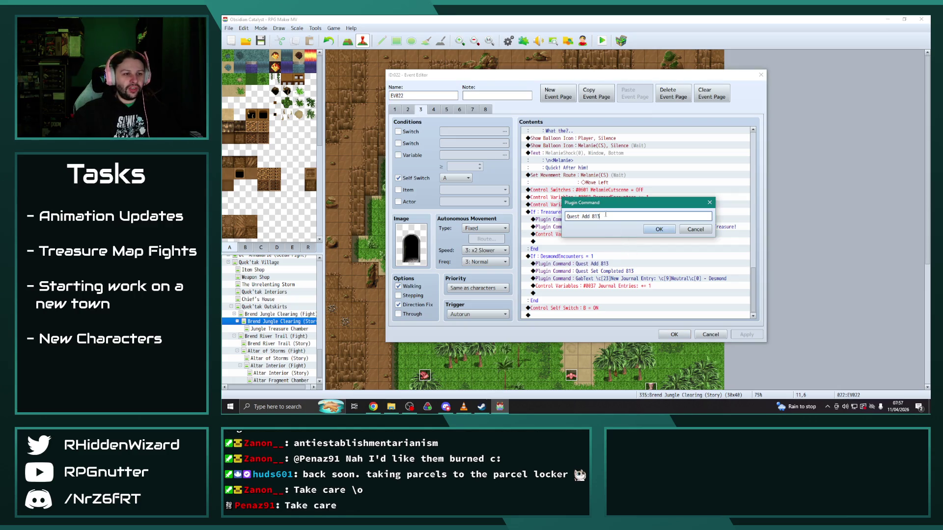
key("BackSpace")
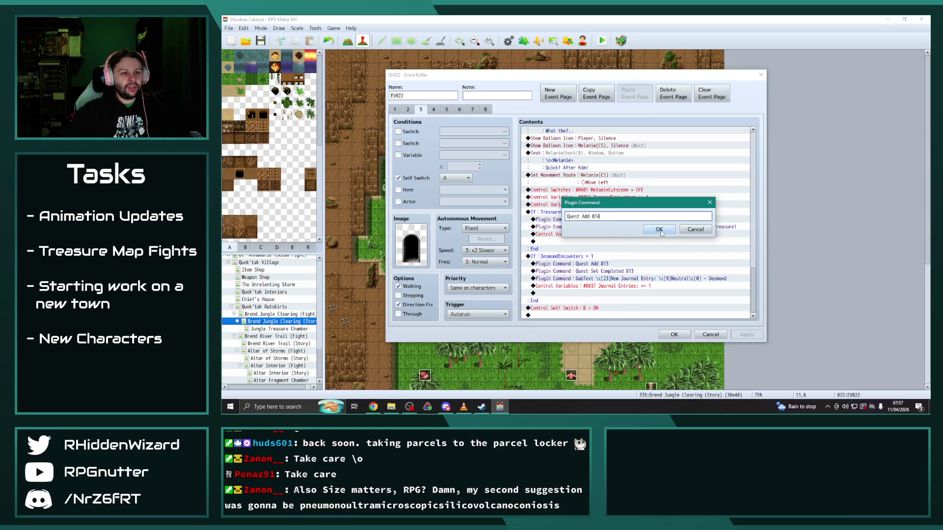
left_click(660, 230)
Step: Change Quest Set Completed to 814 and apply the event changes
double_click(634, 278)
left_click(633, 216)
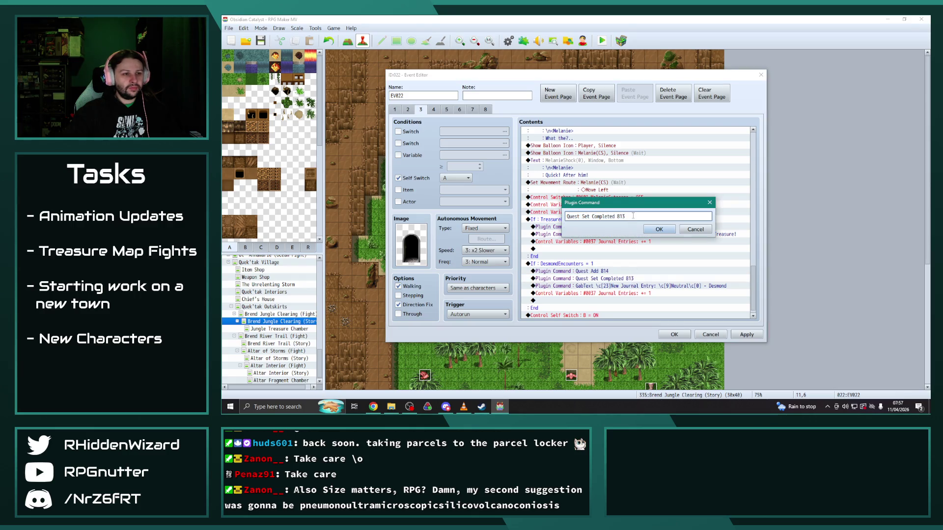
left_click(658, 230)
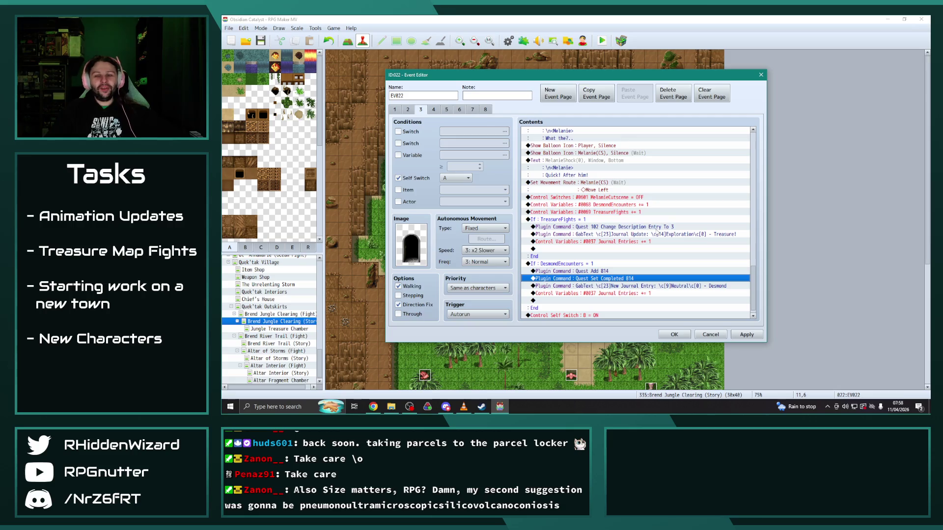
scroll(663, 236, "down", 1)
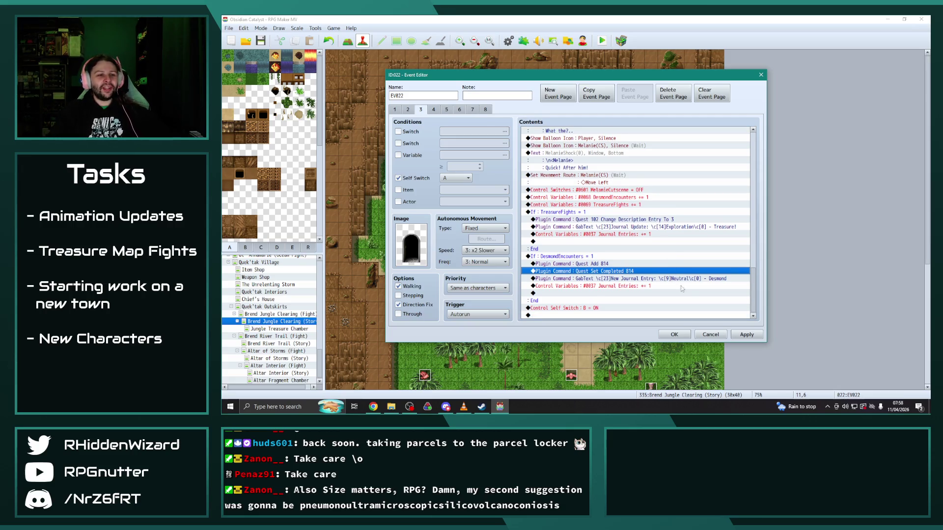
left_click(746, 334)
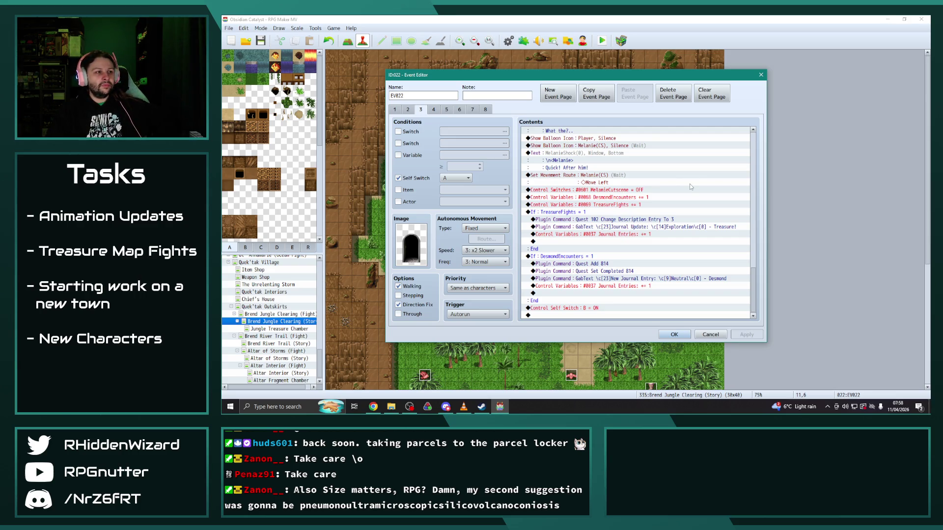
Step: Show EV022's page 4, the autorun cutscene requiring DesmondEncounters and Self Switch A
left_click(433, 109)
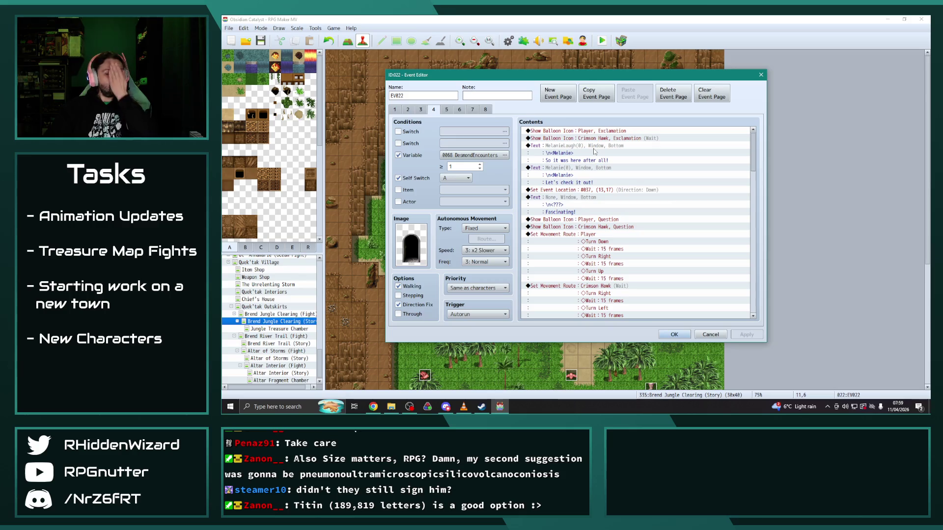
Step: Show the first exclamation balloon over Melanie(CS) instead of Crimson Hawk
double_click(592, 139)
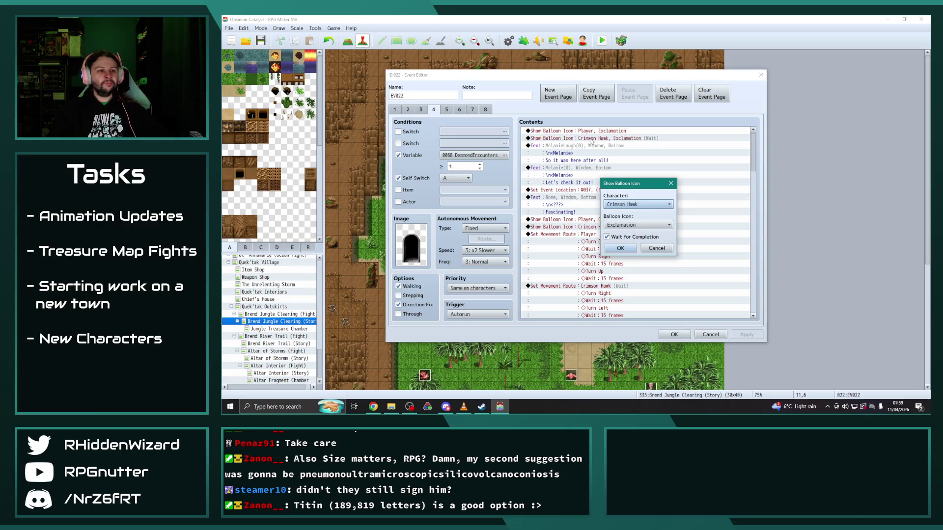
left_click(631, 205)
left_click(632, 241)
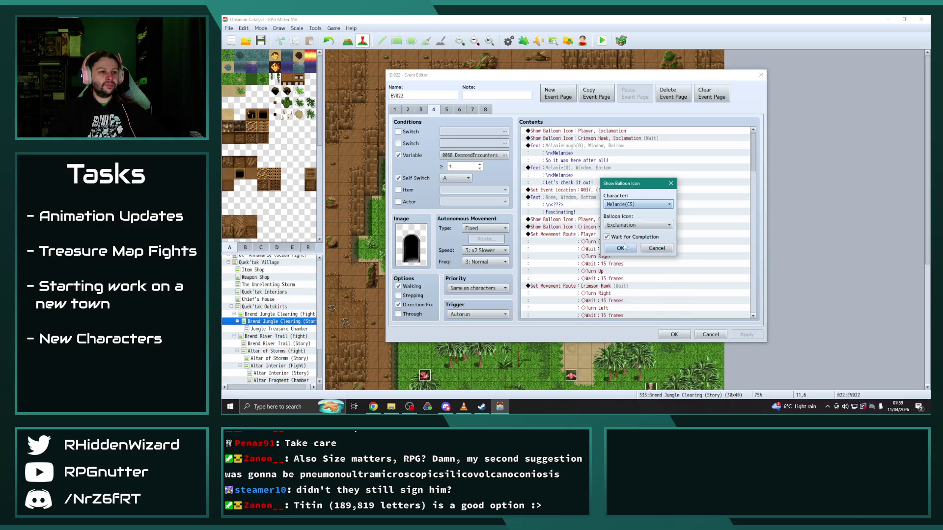
left_click(624, 247)
Step: Make the Set Event Location command move Desmond(CS) to (13,17)
double_click(606, 191)
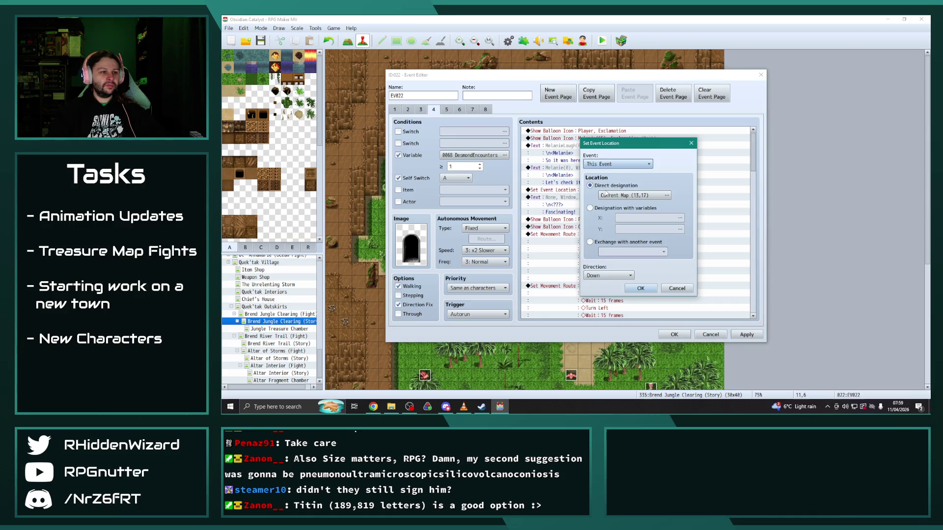
left_click(618, 165)
left_click(599, 223)
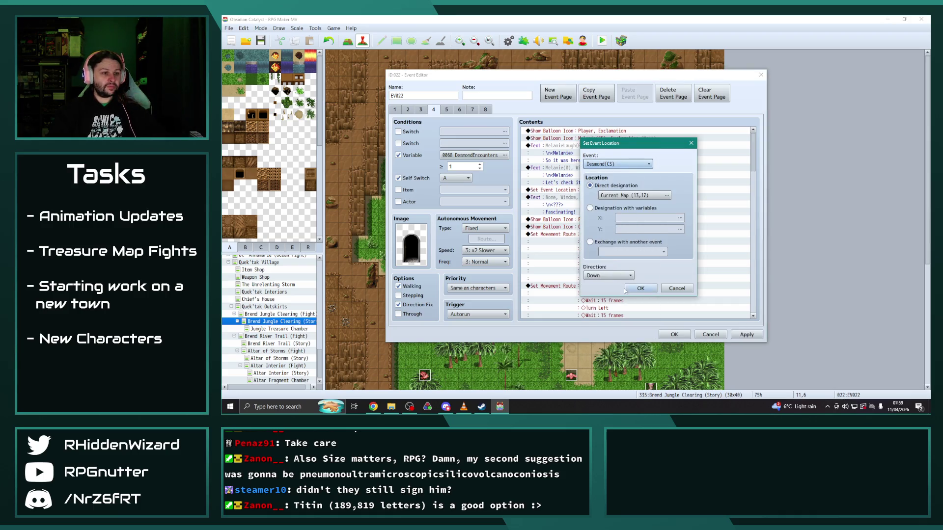
left_click(634, 288)
Step: Leave the next balloon on Crimson Hawk and retarget the movement route to Melanie(CS)
double_click(602, 227)
left_click(638, 204)
left_click(629, 239)
left_click(621, 248)
scroll(619, 245, "down", 2)
double_click(615, 249)
left_click(480, 145)
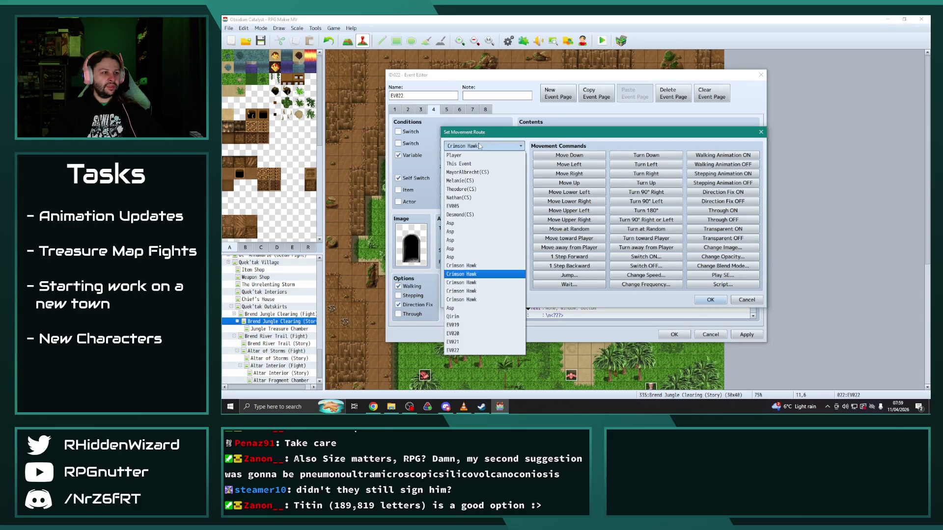
left_click(460, 180)
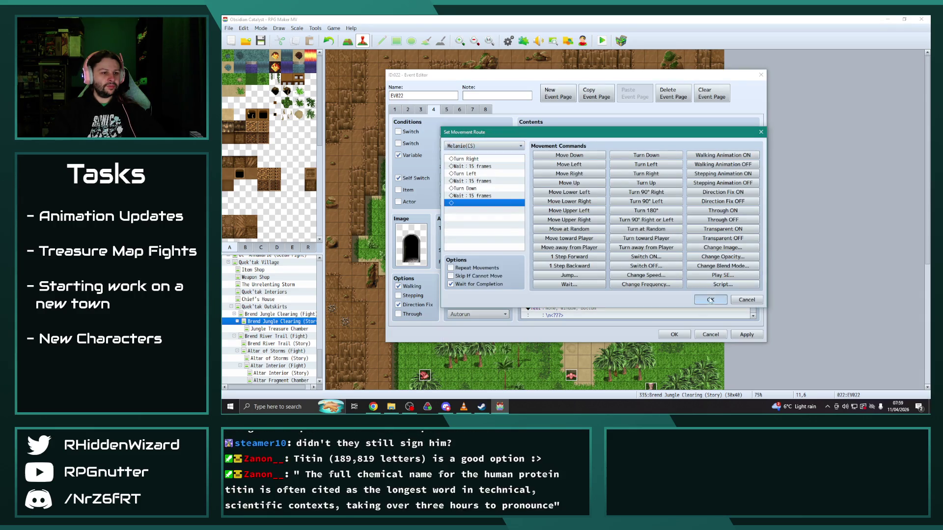
left_click(710, 299)
scroll(650, 265, "down", 2)
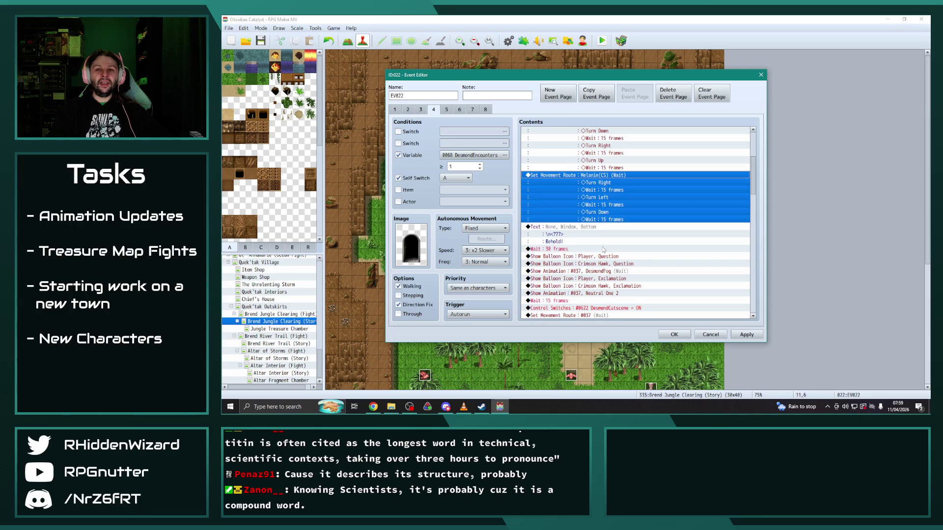
Step: Put the question balloon over Melanie(CS) and play the DesmondFog animation on Desmond(CS)
left_click(596, 256)
double_click(627, 264)
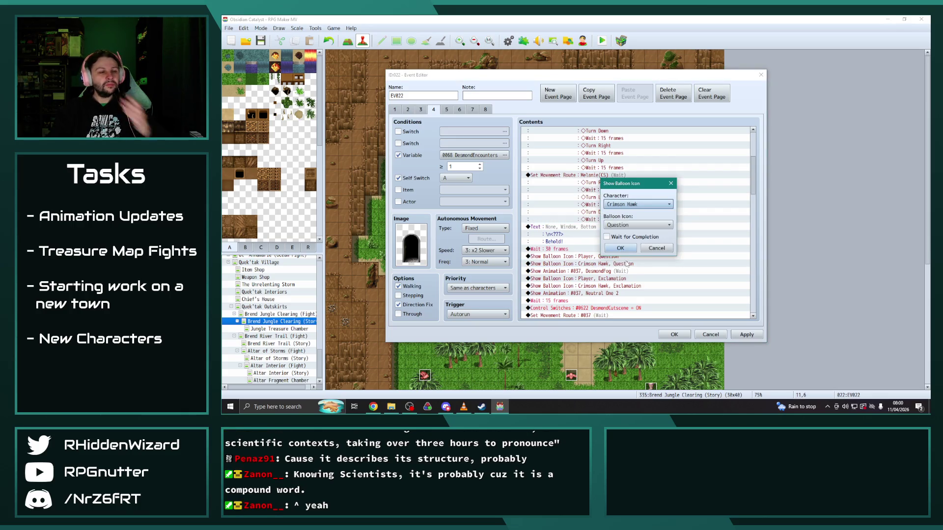
left_click(633, 205)
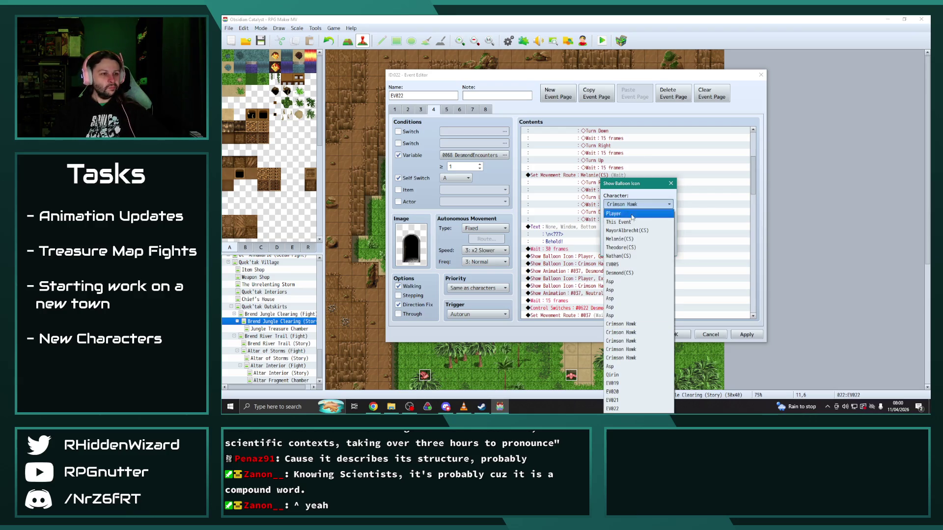
left_click(631, 240)
left_click(614, 248)
double_click(597, 242)
left_click(637, 204)
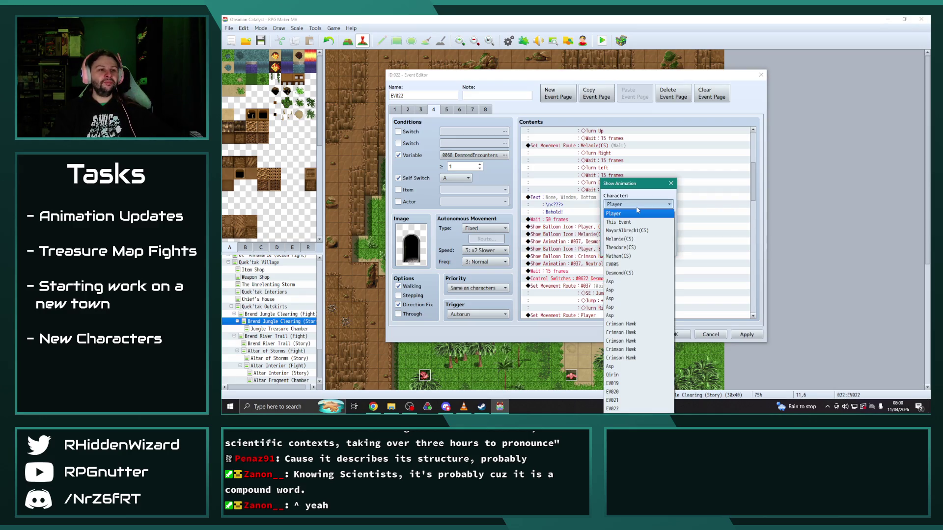
left_click(620, 273)
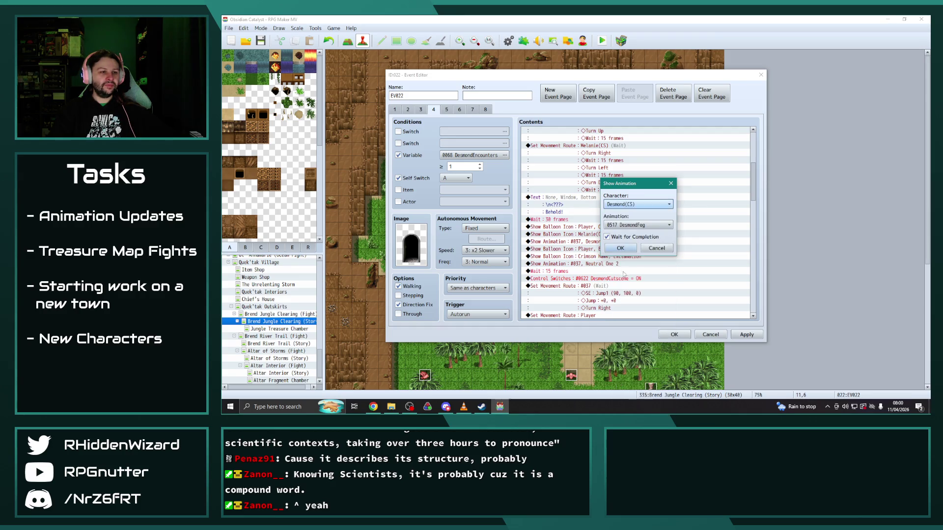
left_click(633, 249)
Step: Put the exclamation balloon over Melanie(CS) and play Neutral One 2 on Desmond(CS)
double_click(602, 257)
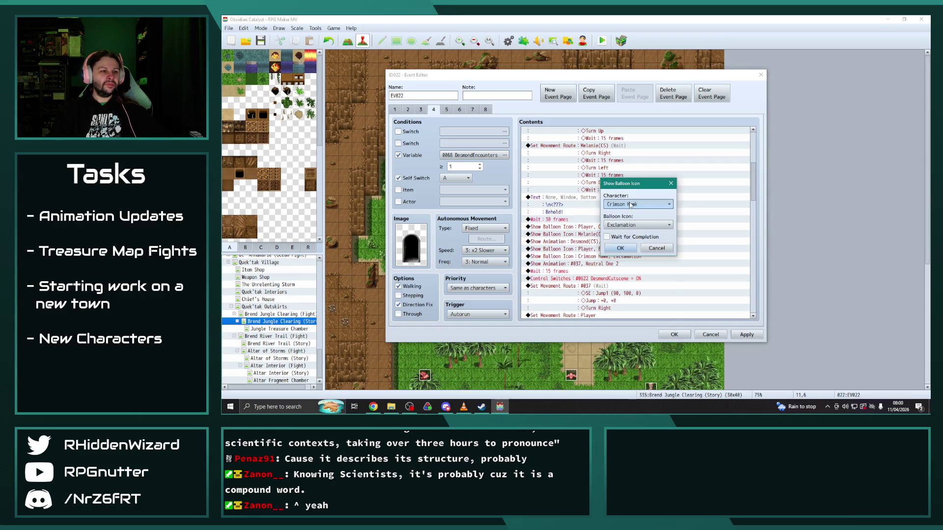
left_click(633, 204)
left_click(630, 239)
left_click(620, 248)
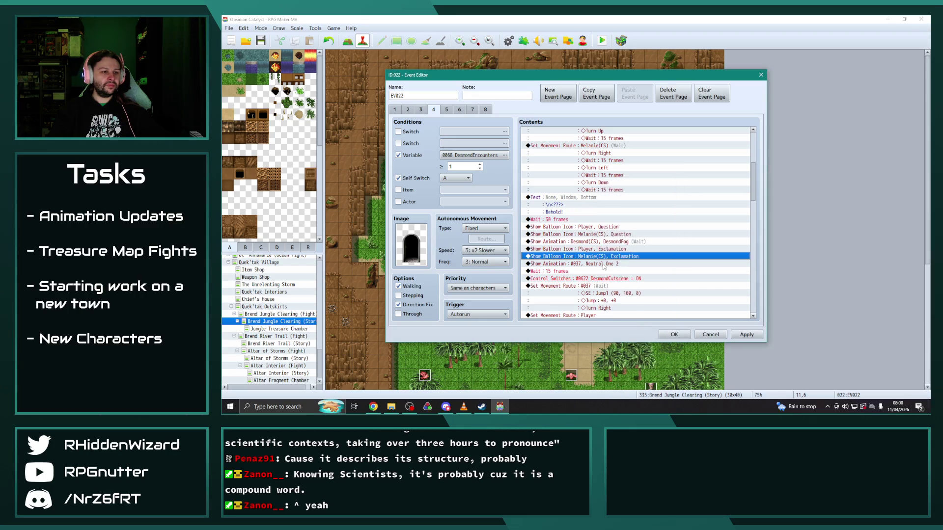
double_click(564, 264)
left_click(634, 204)
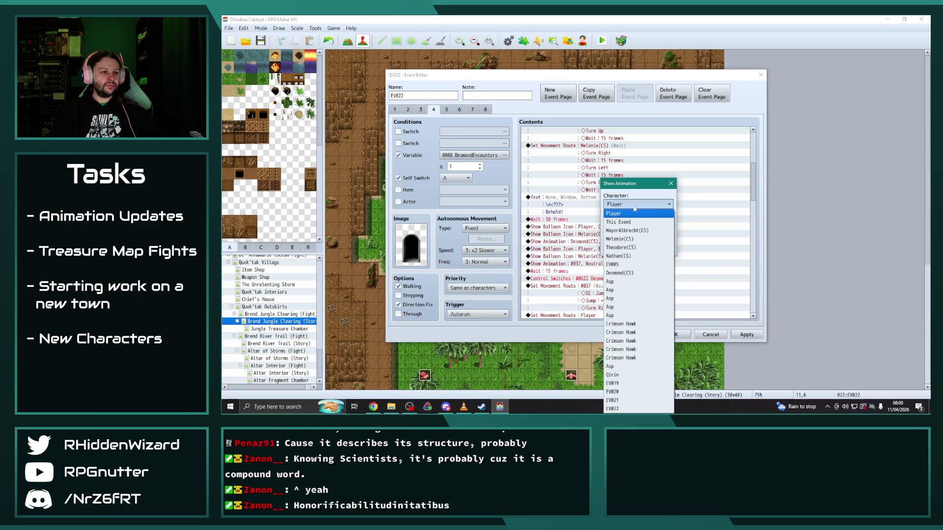
left_click(620, 273)
left_click(635, 250)
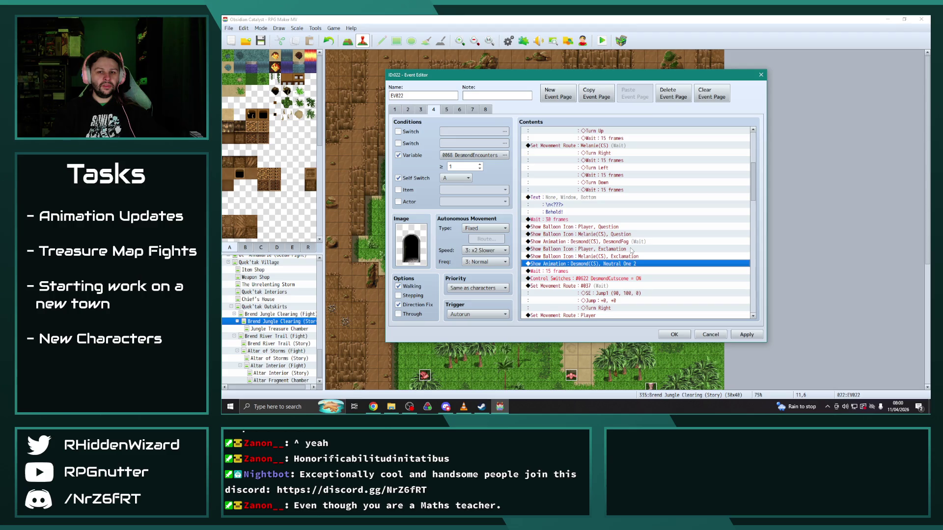
Step: Reassign the jump movement route to Desmond(CS)
scroll(610, 259, "down", 1)
scroll(609, 258, "down", 1)
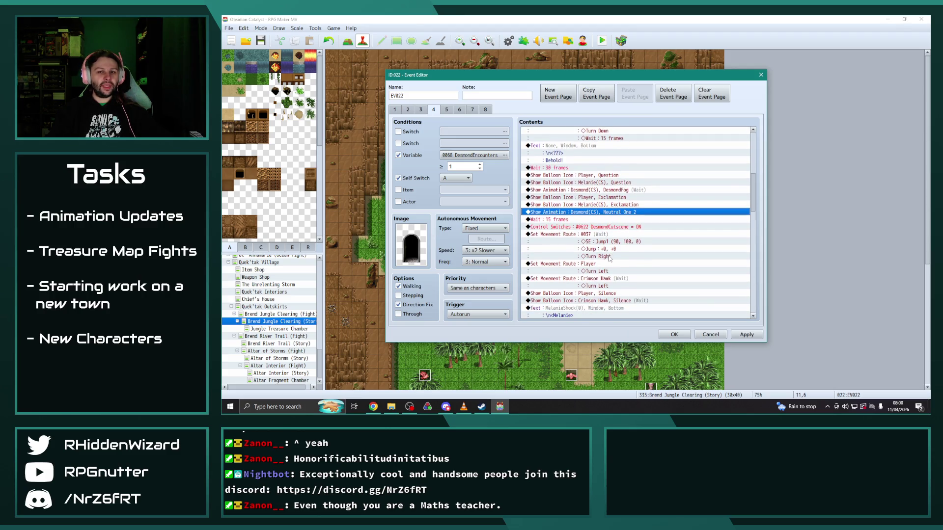
double_click(591, 249)
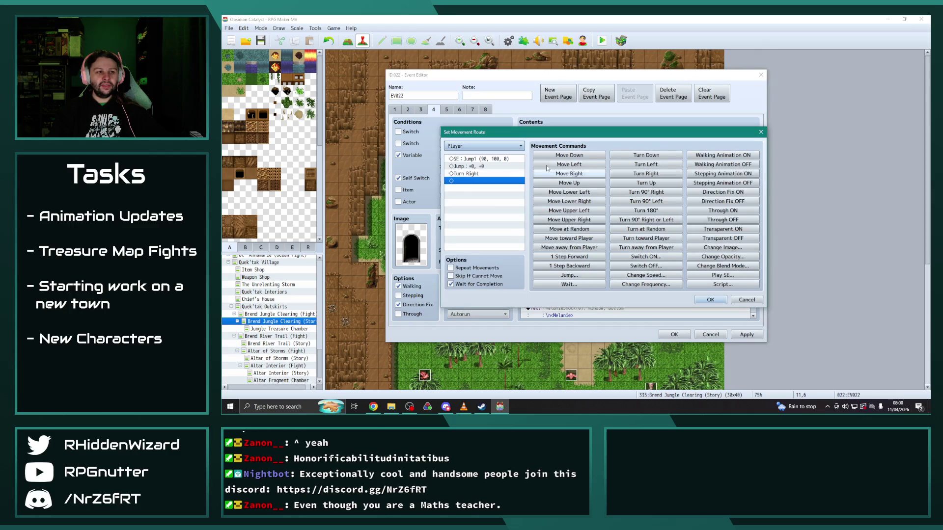
left_click(495, 146)
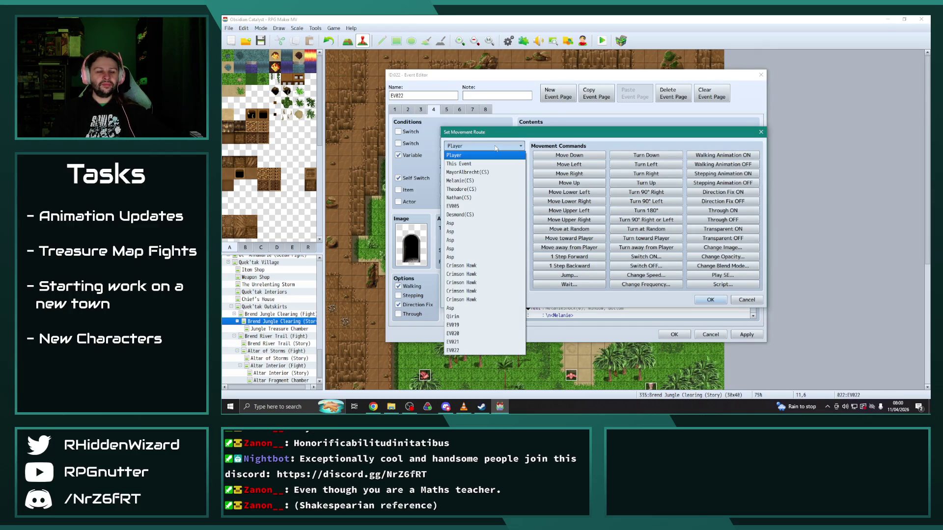
left_click(472, 215)
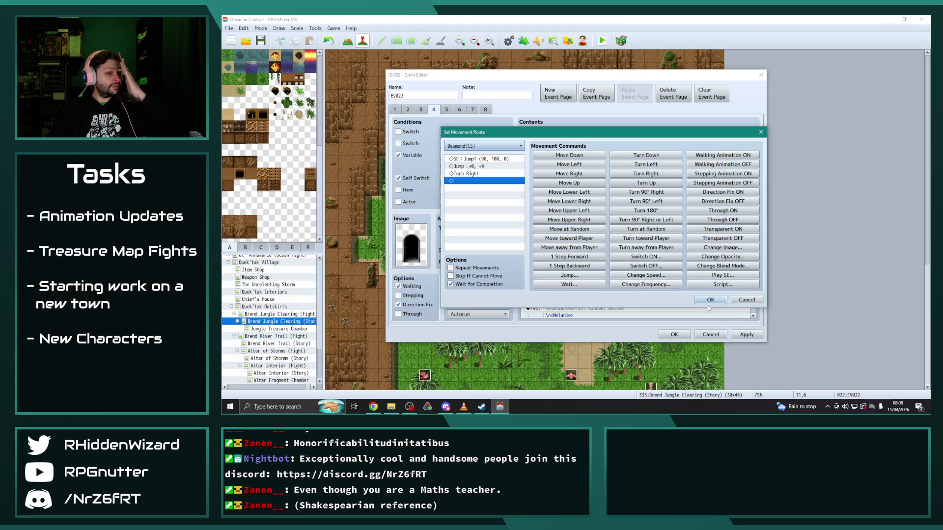
left_click(711, 300)
Step: Switch the turn-left route and the silence balloon from Crimson Hawk to Melanie(CS)
scroll(609, 220, "down", 1)
double_click(609, 221)
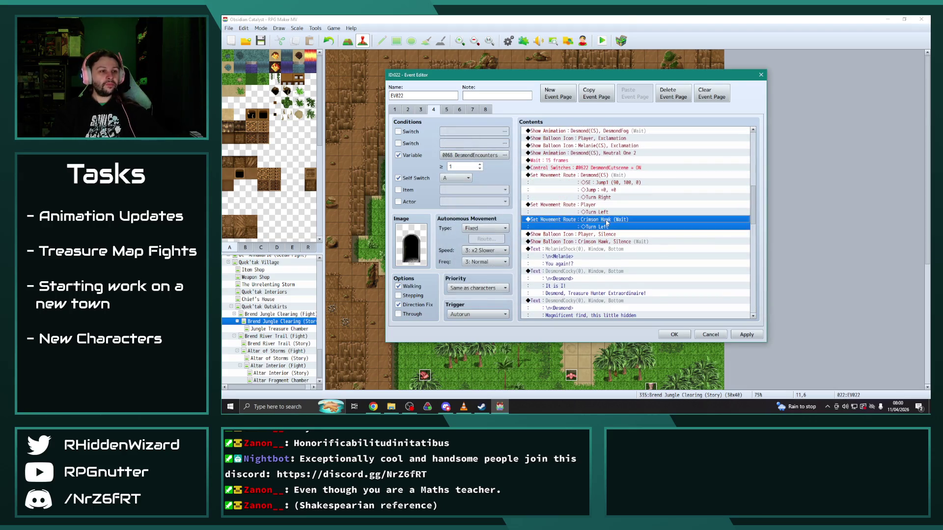
left_click(468, 146)
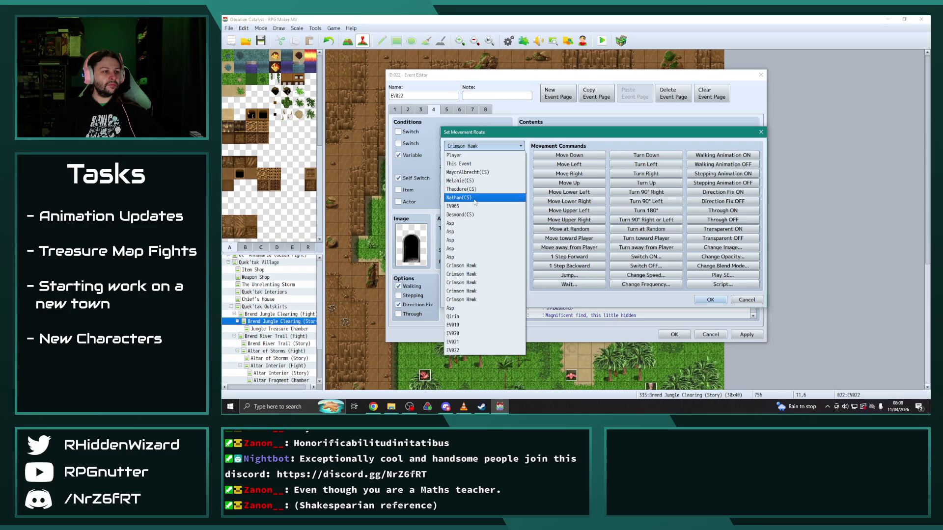
left_click(460, 181)
key("Return")
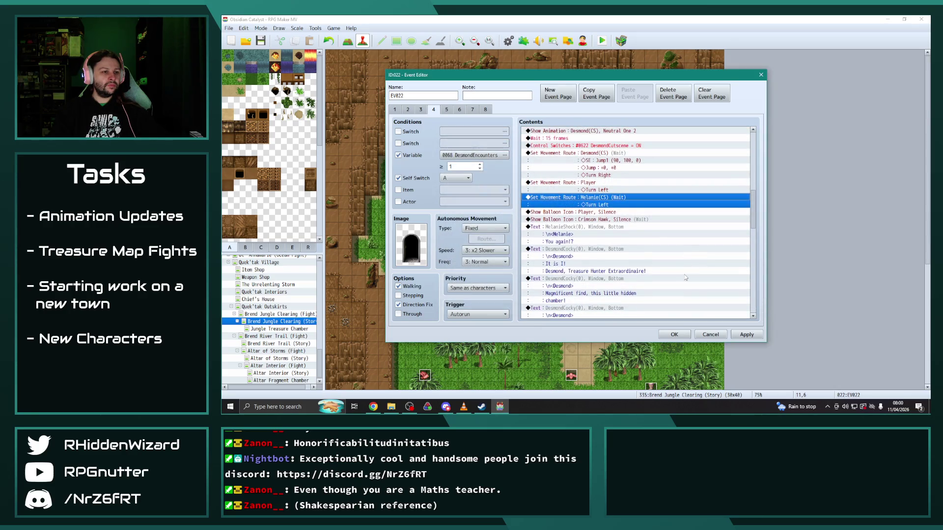
double_click(620, 220)
left_click(621, 204)
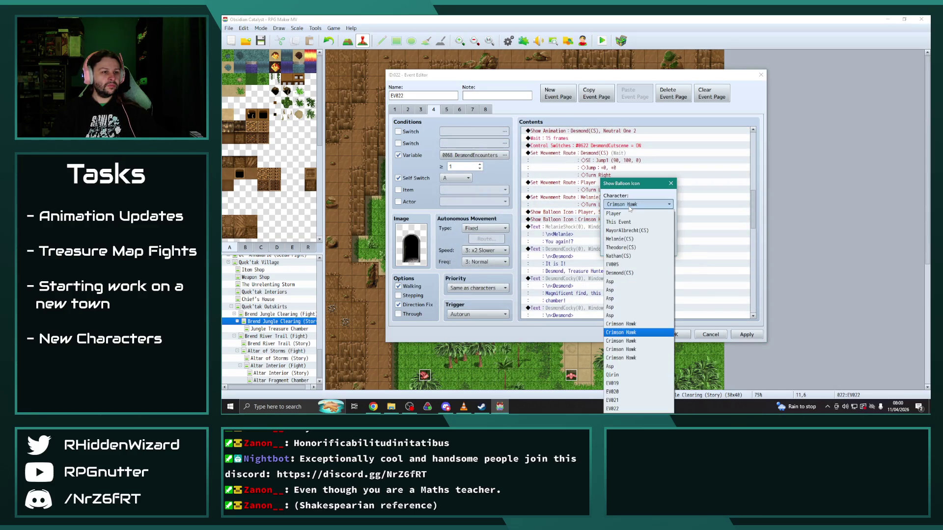
left_click(634, 239)
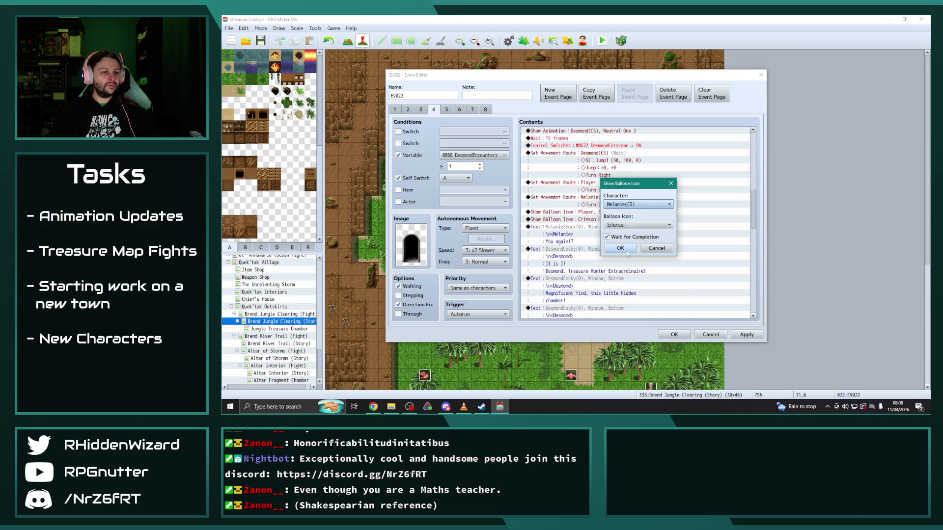
left_click(621, 250)
Step: Put the next exclamation balloon on Melanie(CS) and give the jump-and-vanish route to Desmond(CS)
scroll(613, 271, "down", 6)
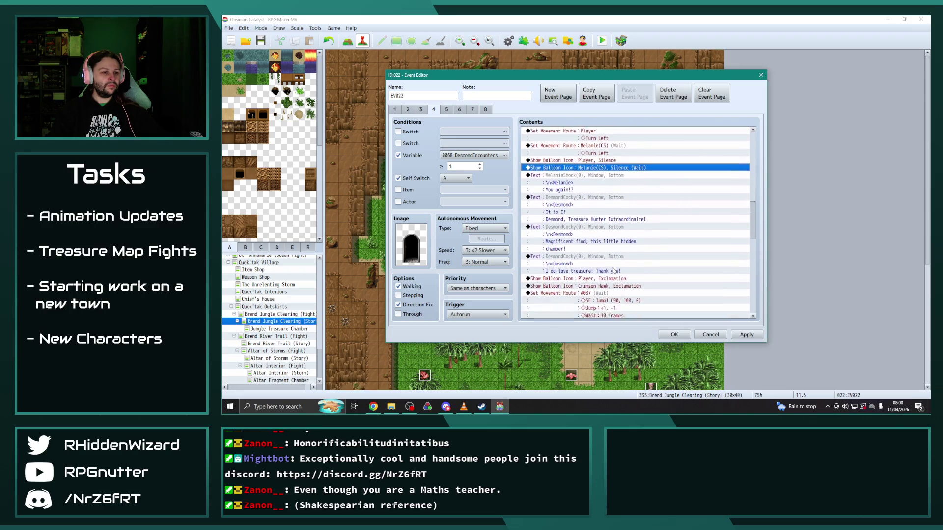
double_click(608, 205)
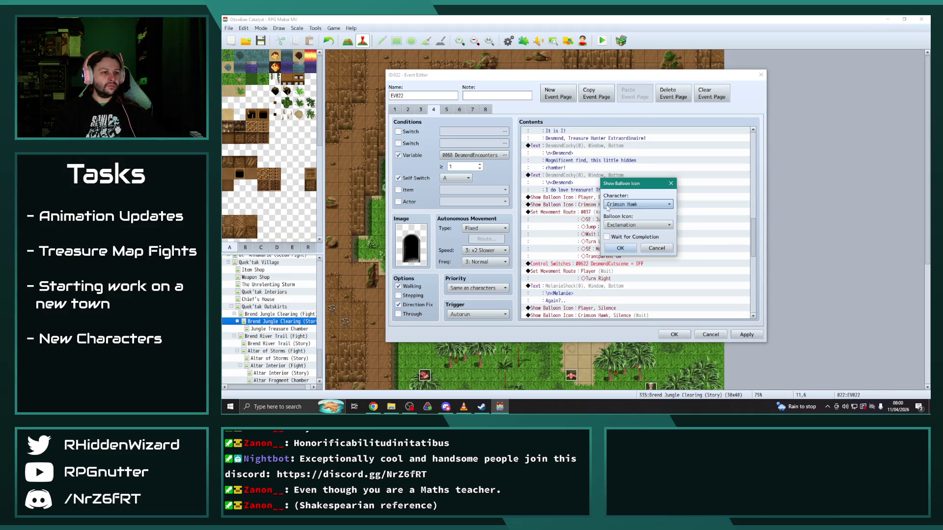
left_click(628, 204)
left_click(628, 238)
left_click(629, 251)
double_click(608, 214)
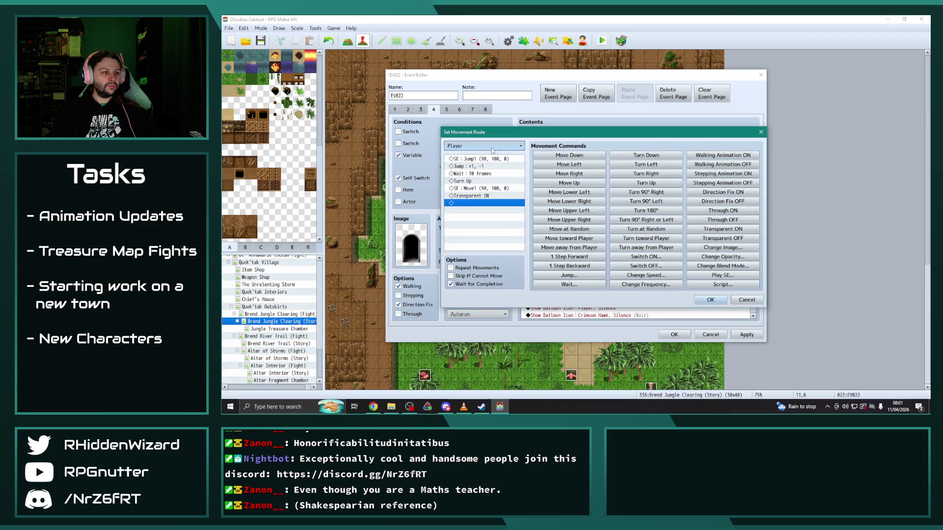
left_click(504, 146)
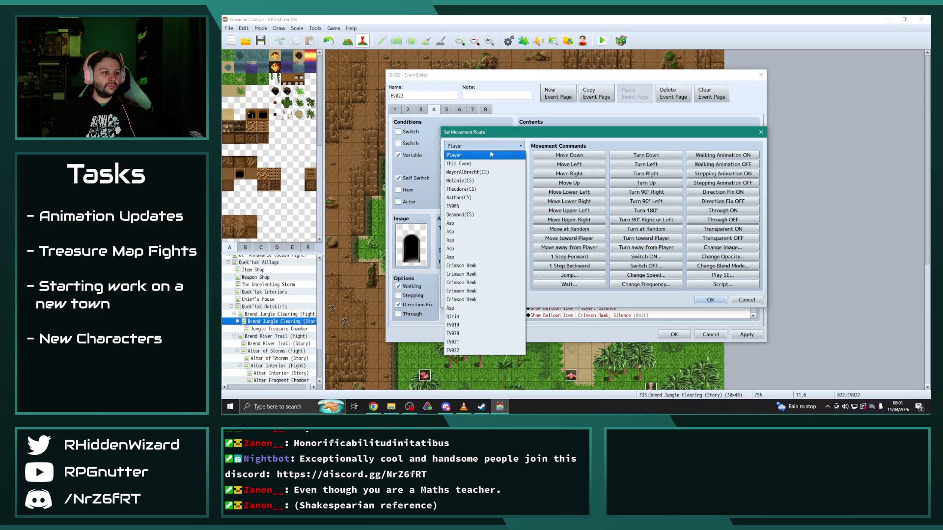
left_click(473, 216)
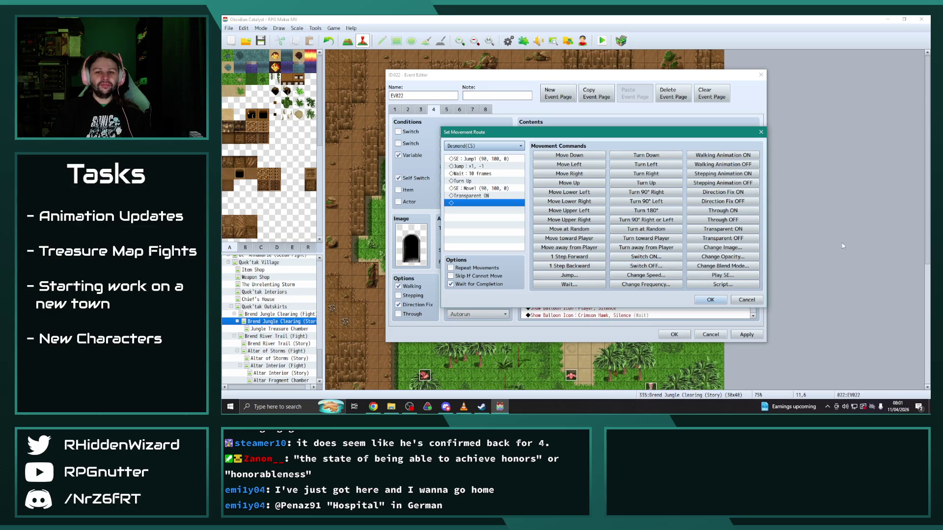
left_click(710, 299)
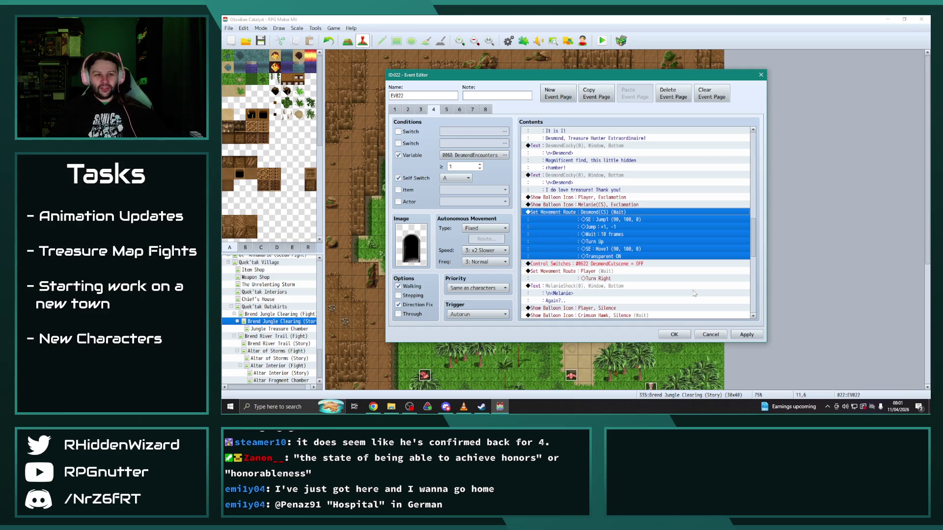
Step: Show the later silence balloon over Melanie(CS) instead of Crimson Hawk
scroll(691, 255, "down", 2)
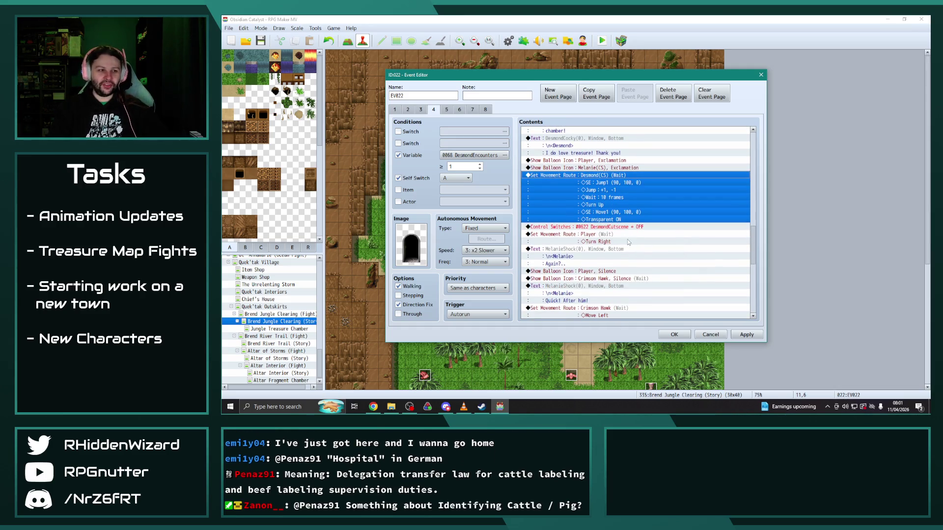
scroll(628, 239, "down", 1)
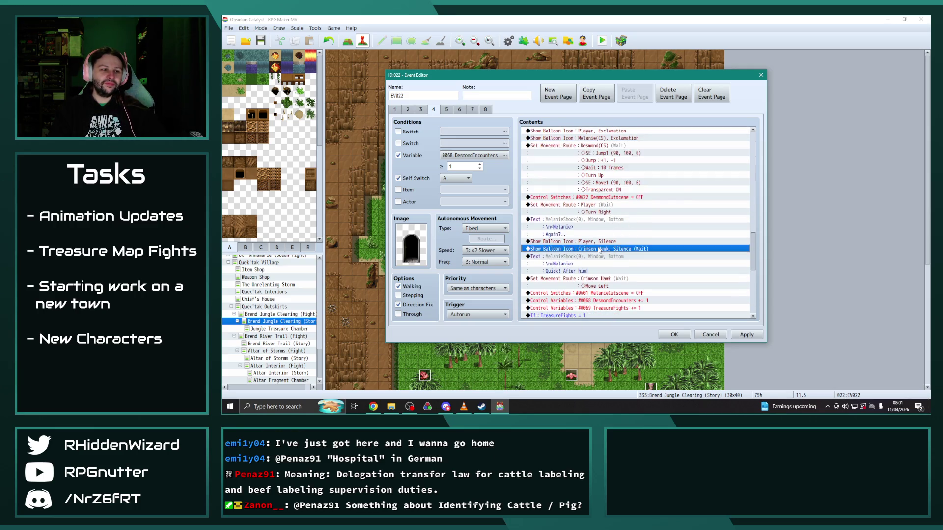
double_click(609, 249)
left_click(639, 205)
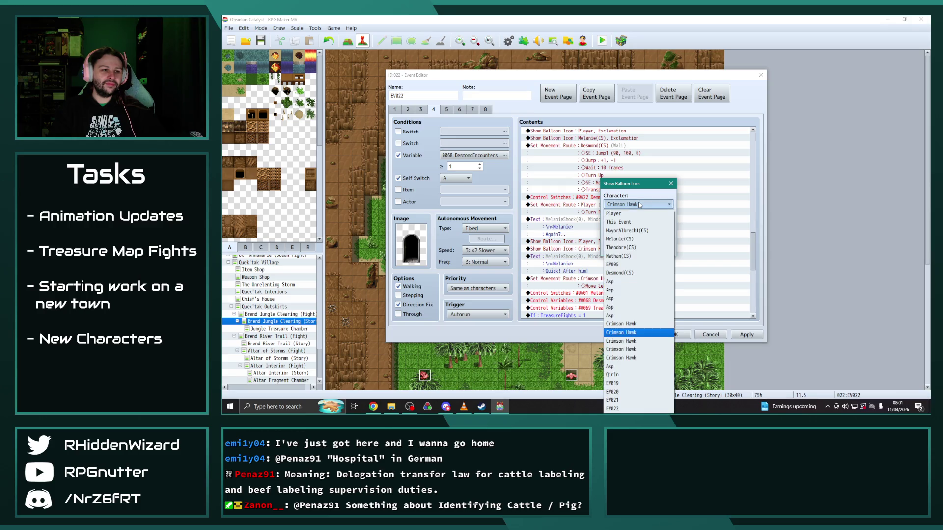
left_click(633, 227)
left_click(620, 248)
Step: Retarget the Crimson Hawk move-left movement route to Melanie(CS)
scroll(642, 260, "down", 2)
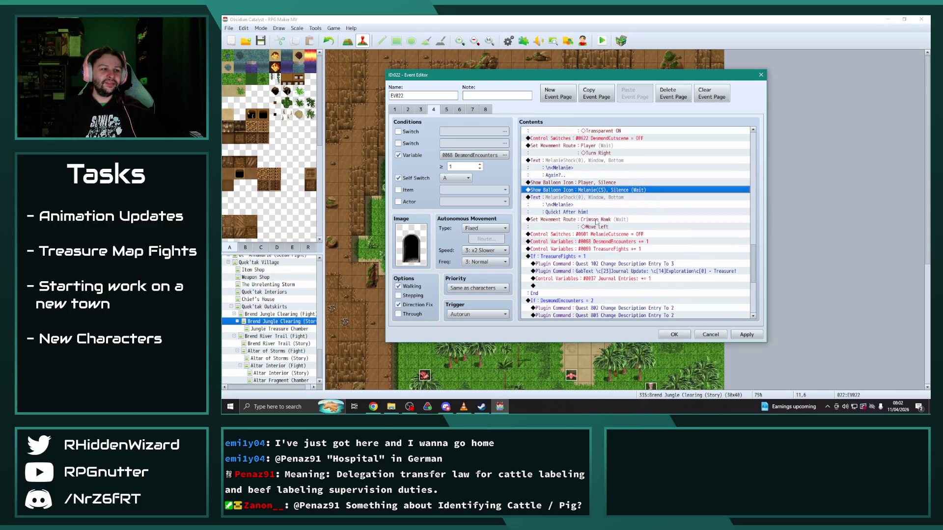
double_click(597, 220)
left_click(484, 146)
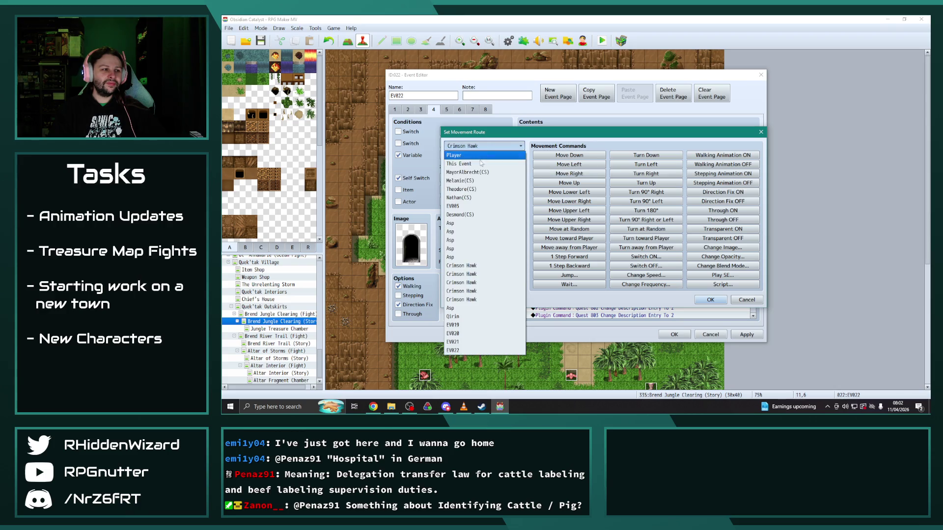
left_click(472, 177)
left_click(710, 299)
scroll(654, 260, "down", 1)
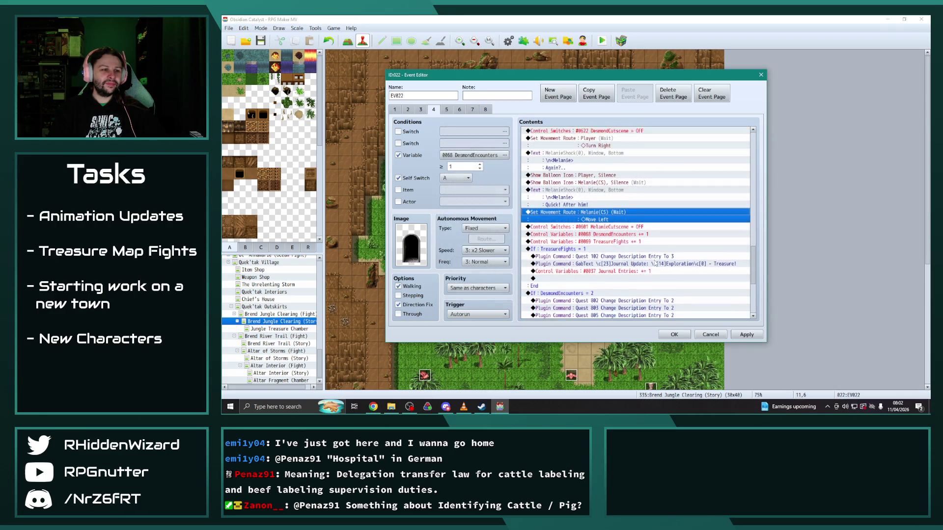
scroll(654, 260, "down", 3)
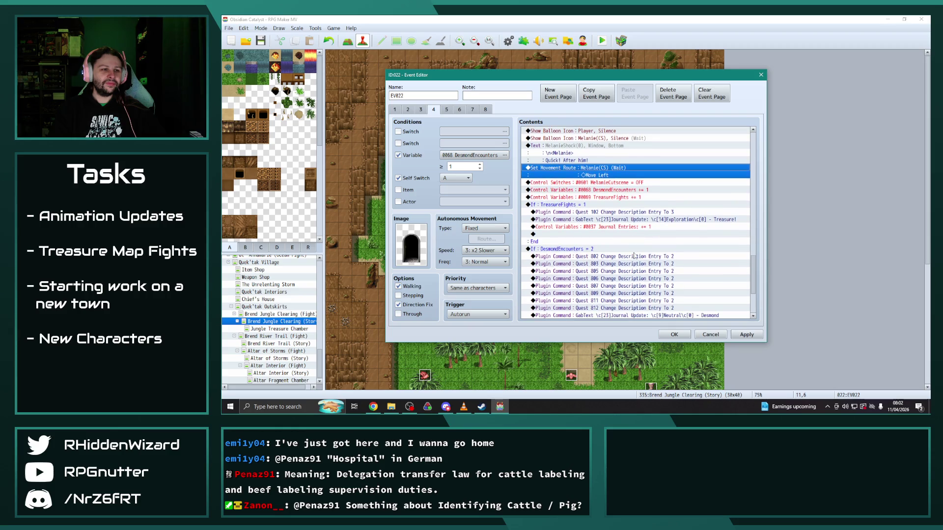
scroll(633, 256, "down", 2)
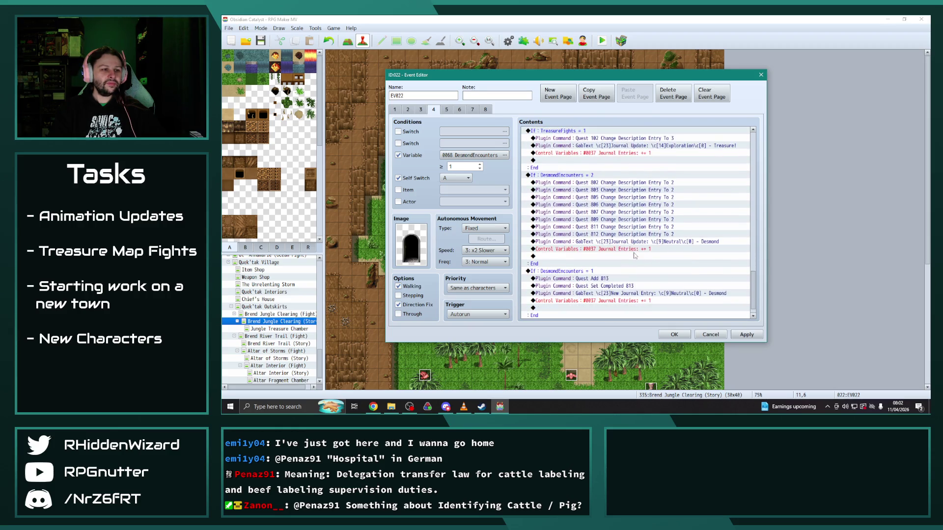
left_click(621, 235)
Step: Change the duplicated Quest 812 description command to Quest 813
left_click(613, 241)
double_click(613, 242)
left_click(588, 217)
key("Delete")
type("3 Change Description Entry To 2")
left_click(659, 229)
Step: Change the Quest Add command from 813 to 814
scroll(627, 261, "down", 1)
scroll(624, 257, "down", 2)
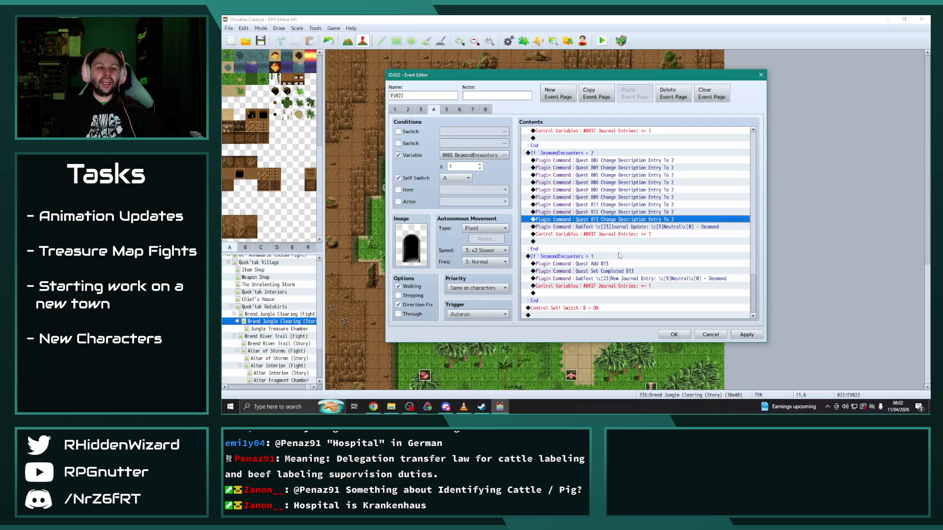
double_click(607, 265)
left_click(608, 216)
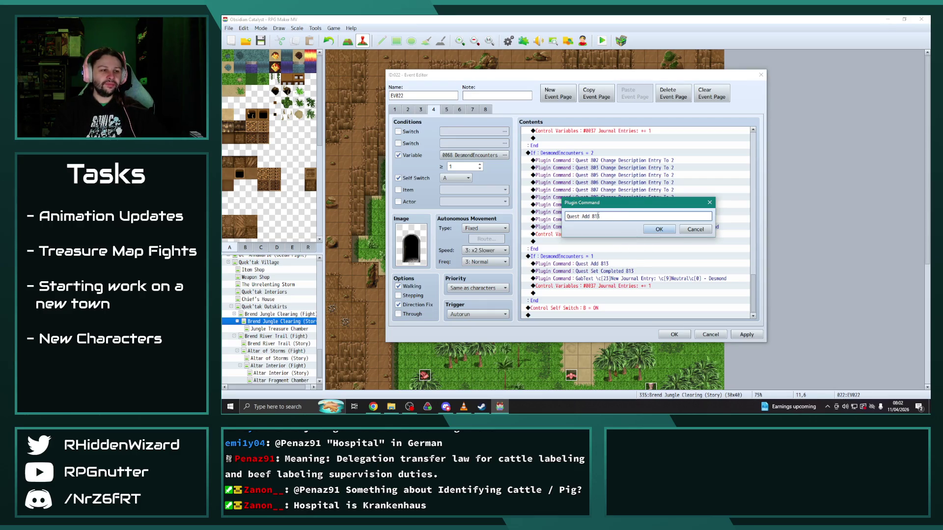
key("BackSpace")
type("4")
key("Return")
Step: Set Quest Set Completed to 814 and apply the event changes
double_click(618, 278)
left_click(620, 217)
key("BackSpace")
type("4")
left_click(649, 230)
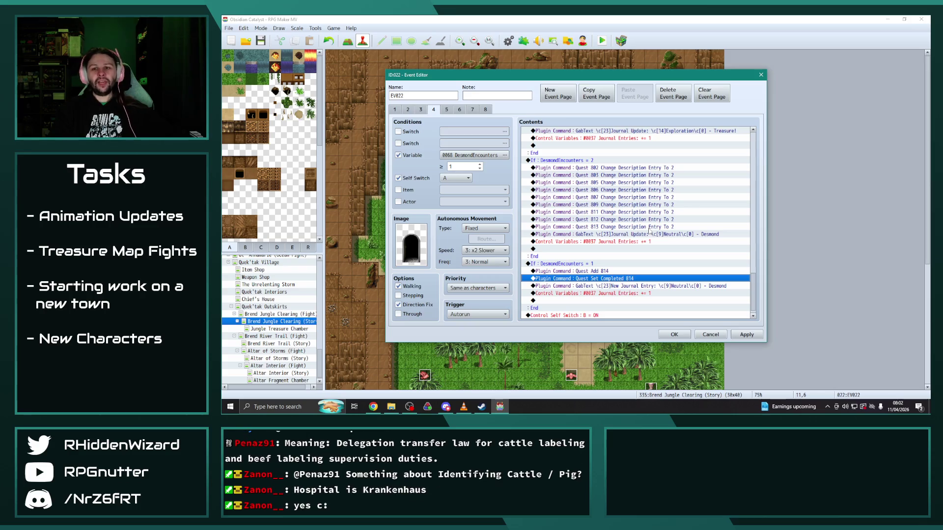
left_click(746, 334)
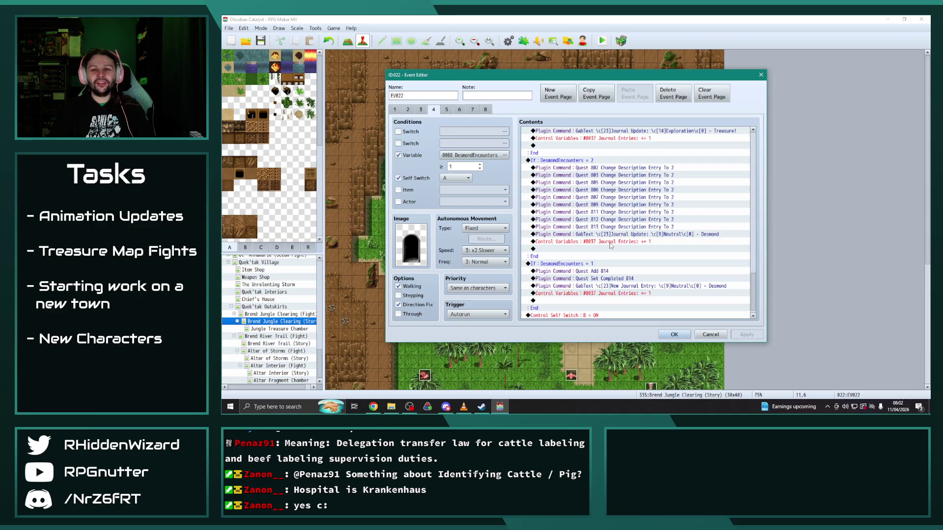
scroll(610, 246, "down", 1)
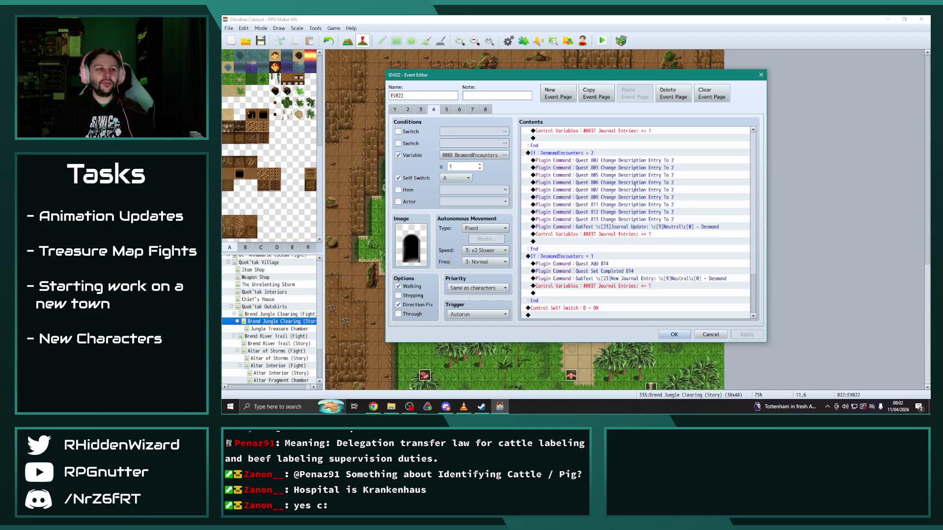
Step: On page 5, move the opening Crimson Hawk exclamation balloon to Melanie(CS)
left_click(450, 110)
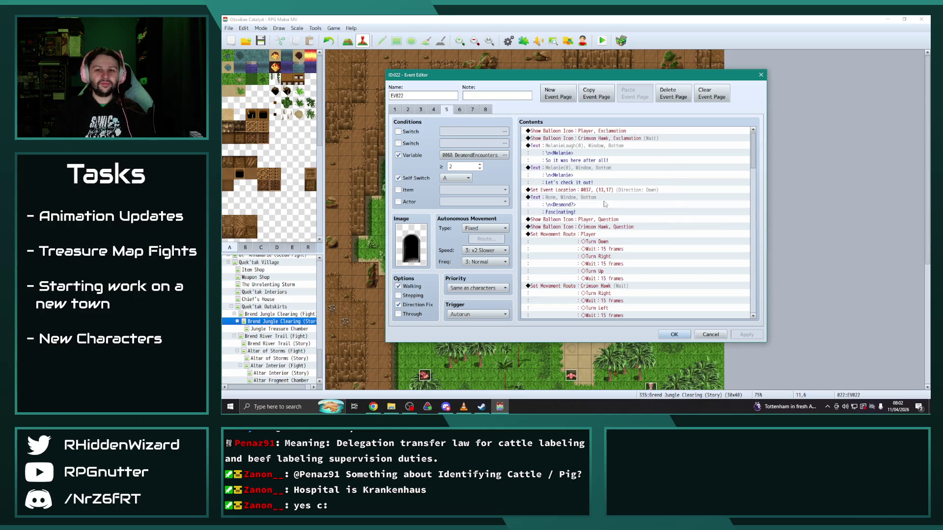
double_click(607, 139)
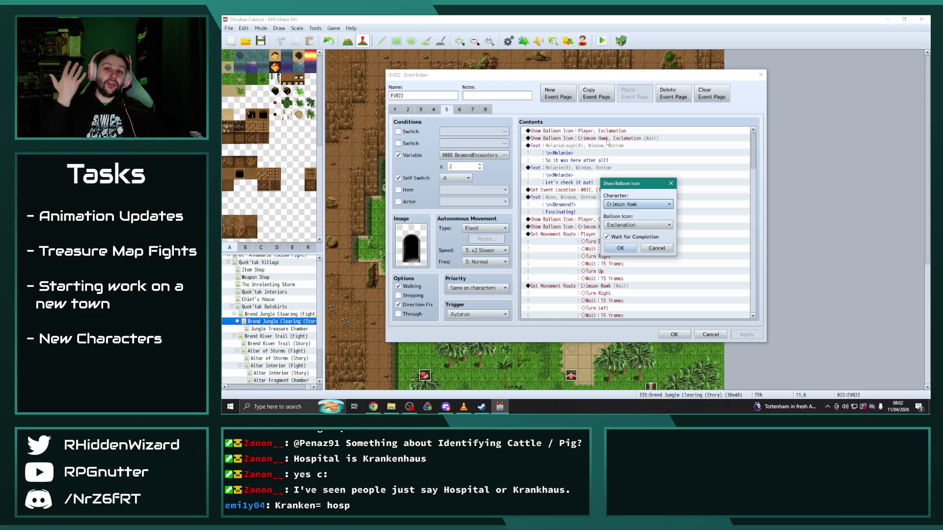
left_click(634, 204)
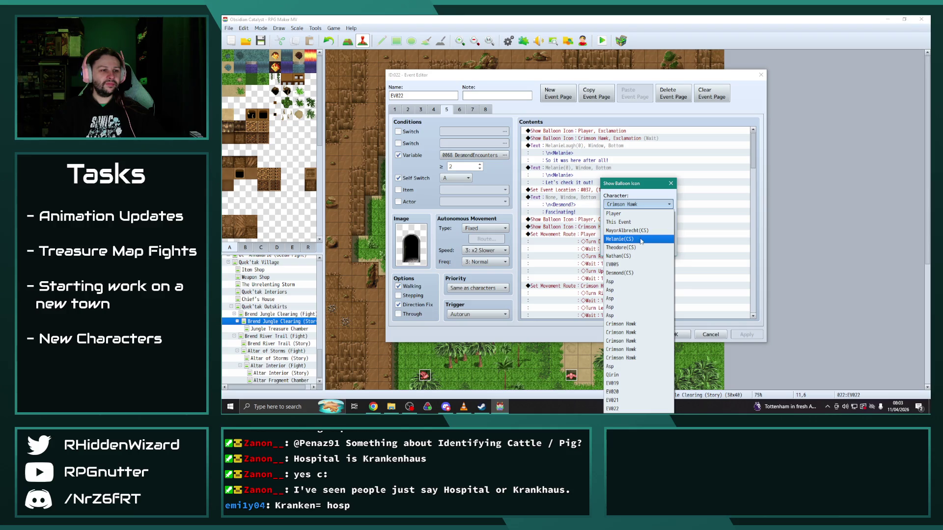
left_click(641, 240)
left_click(626, 249)
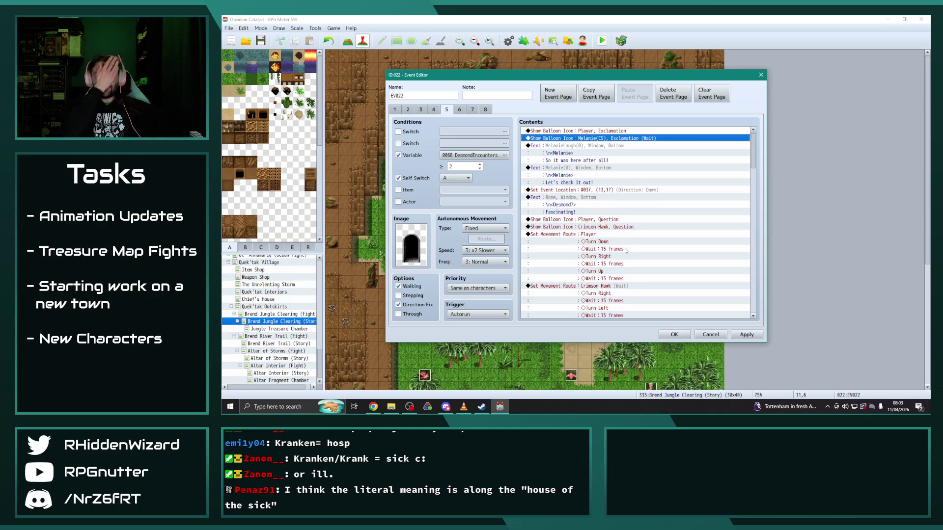
scroll(627, 251, "down", 3)
scroll(604, 206, "up", 3)
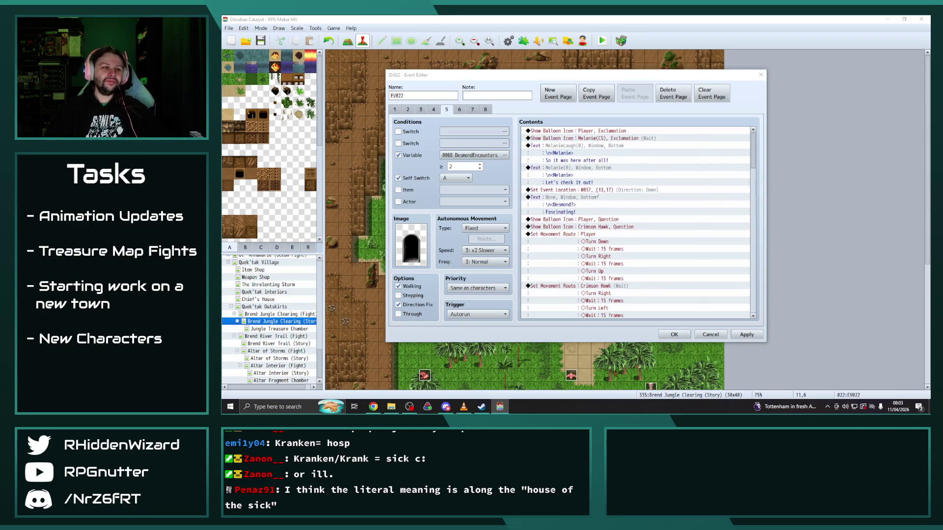
Step: Make page 5's Set Event Location command relocate Desmond(CS)
double_click(597, 196)
left_click(617, 164)
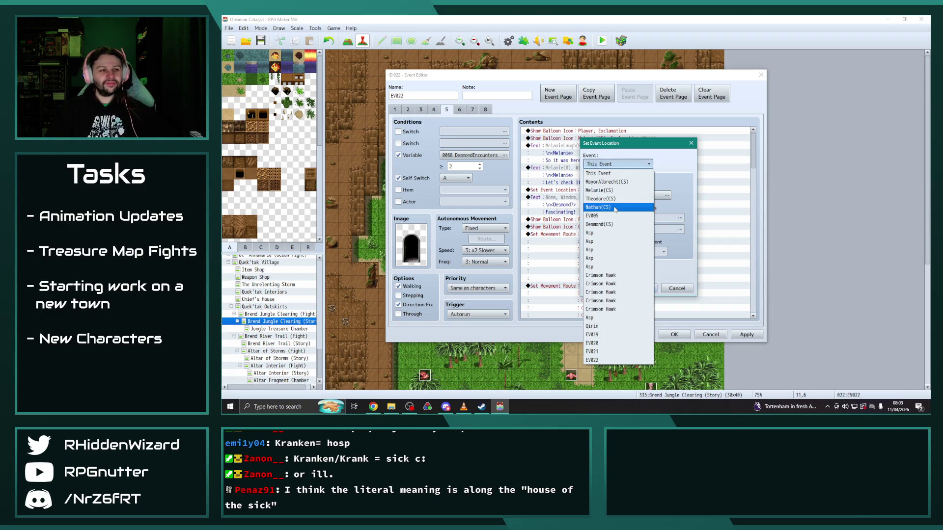
left_click(613, 224)
left_click(637, 286)
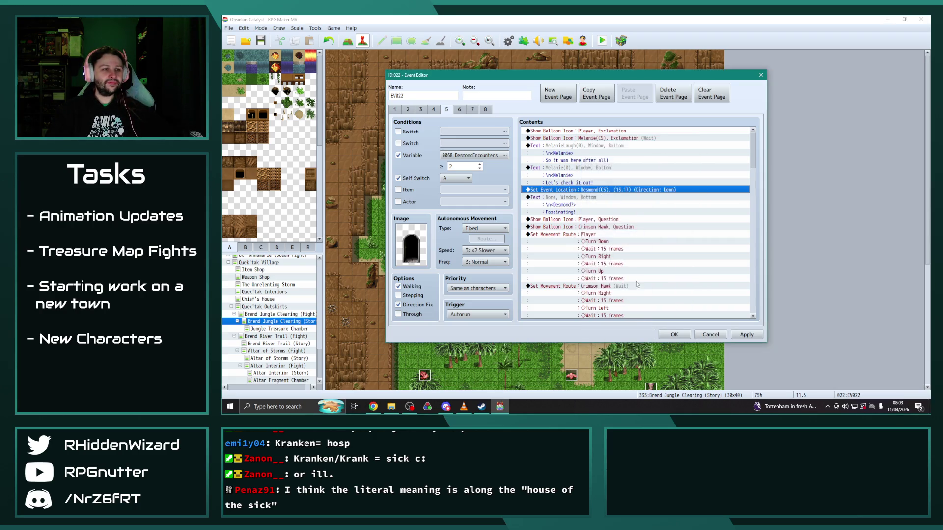
Step: Switch the question balloon and Crimson Hawk's movement route to Melanie(CS)
scroll(611, 253, "down", 2)
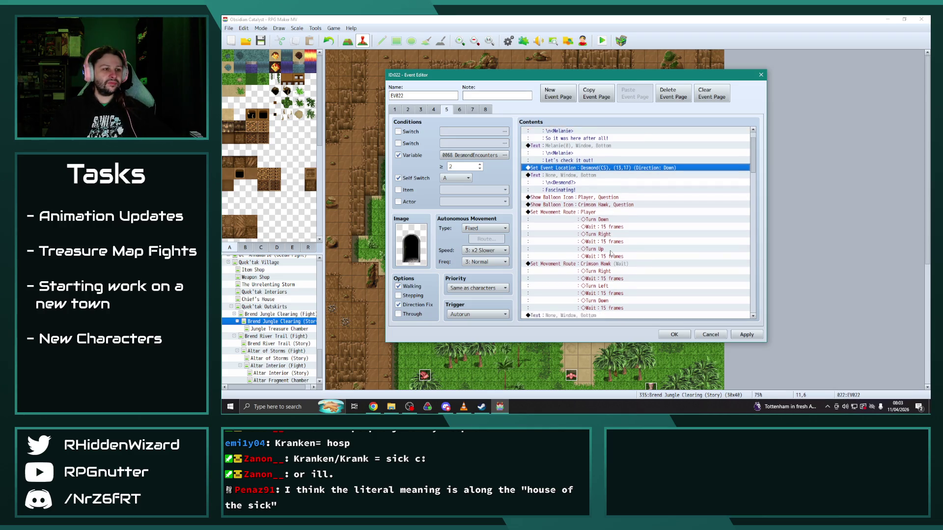
double_click(603, 197)
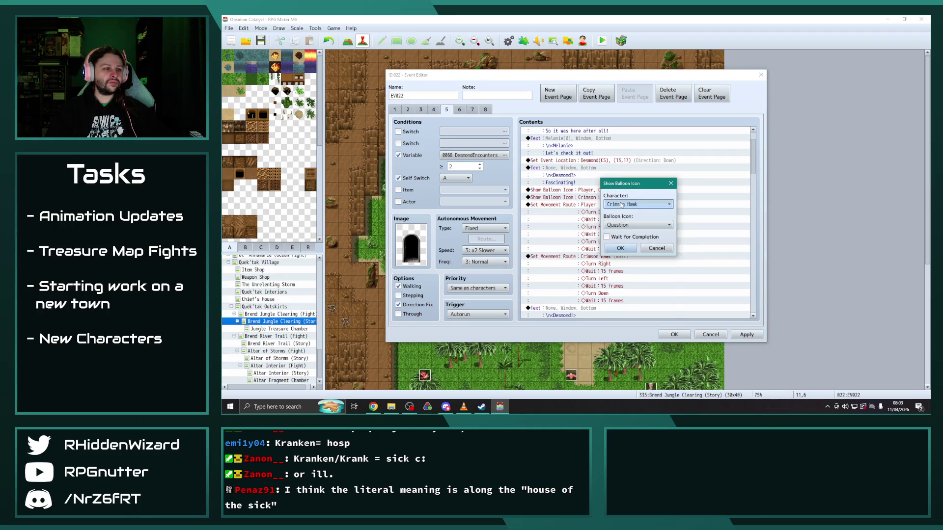
left_click(639, 204)
left_click(629, 240)
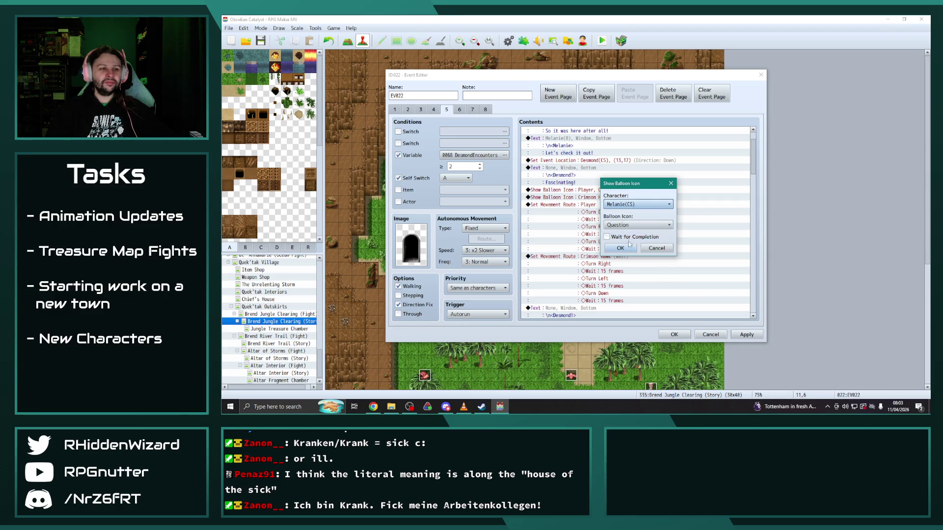
left_click(627, 248)
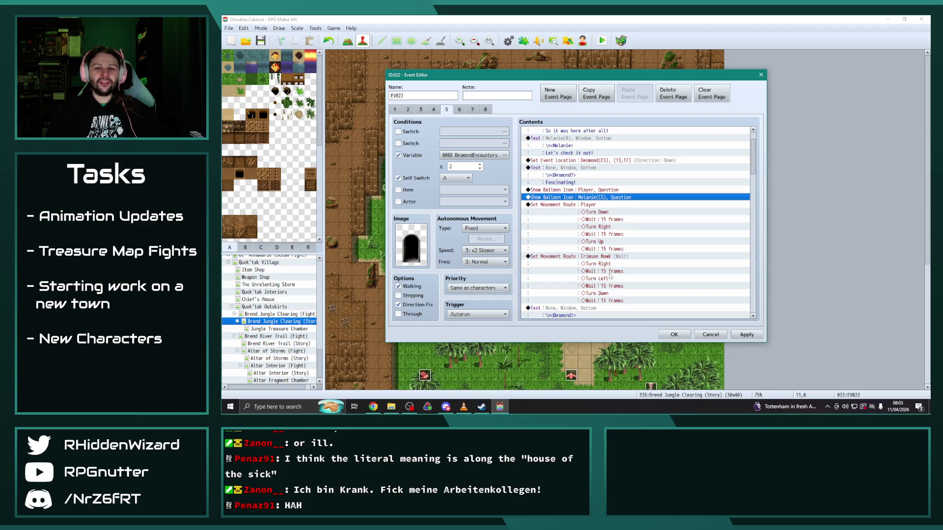
scroll(608, 234, "down", 1)
double_click(593, 228)
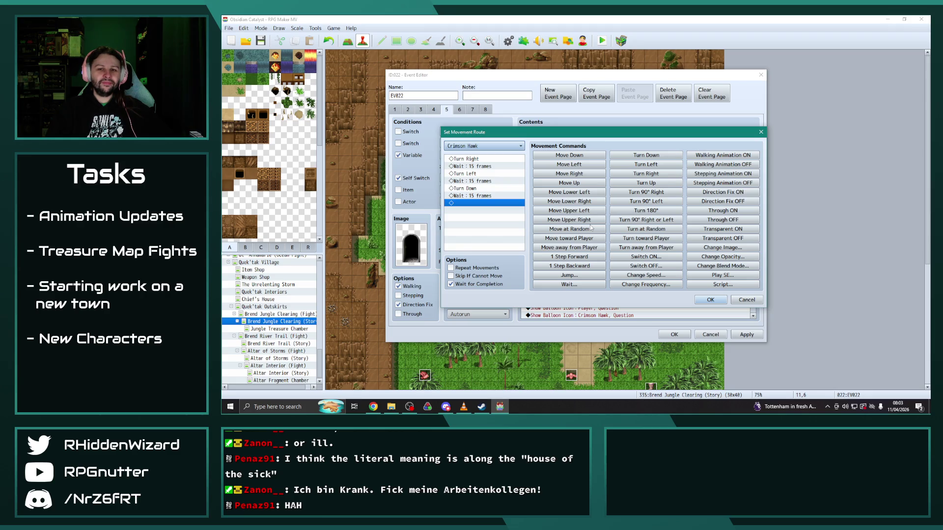
left_click(491, 147)
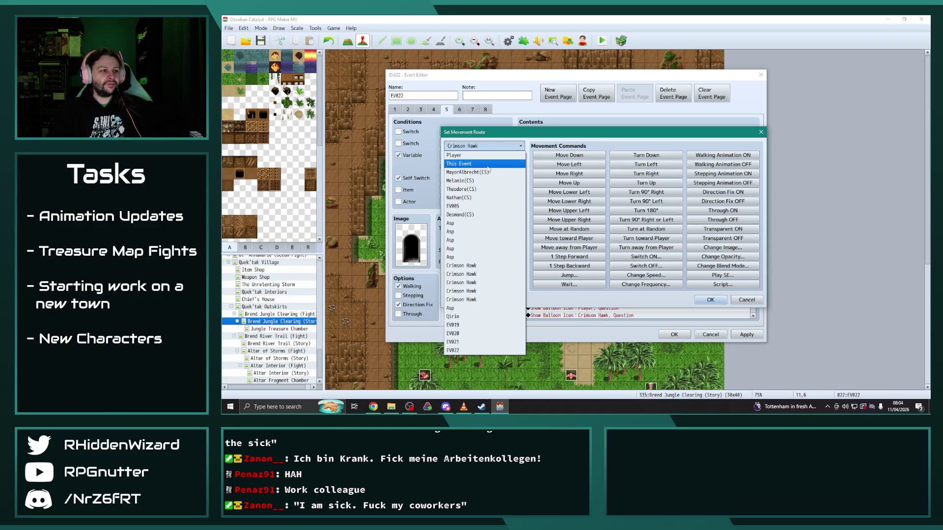
left_click(466, 180)
left_click(710, 299)
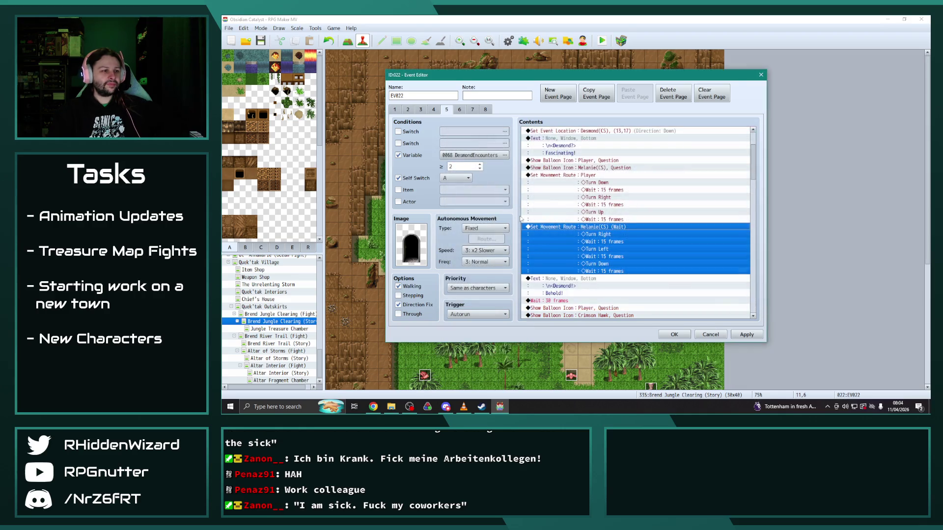
Step: Put the second question balloon over Melanie(CS) and play DesmondFog on Desmond(CS)
scroll(589, 235, "down", 3)
left_click(607, 249)
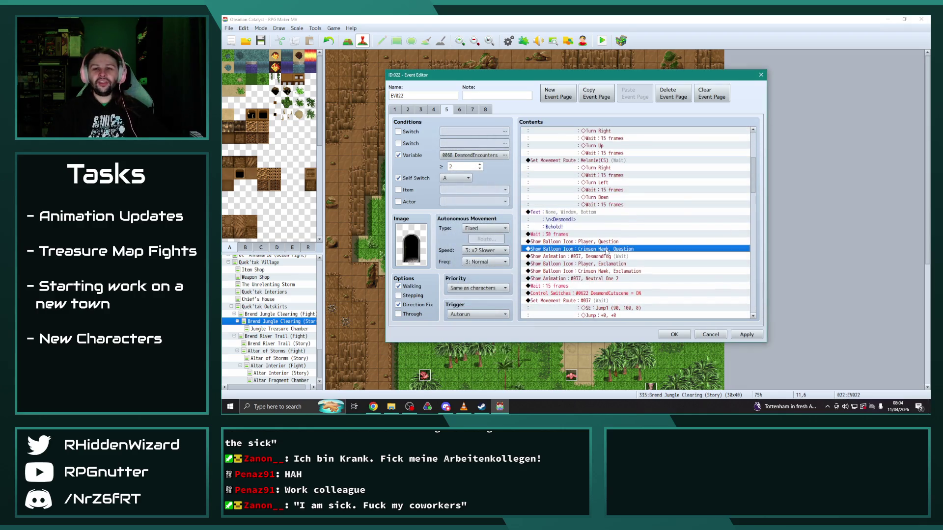
double_click(606, 250)
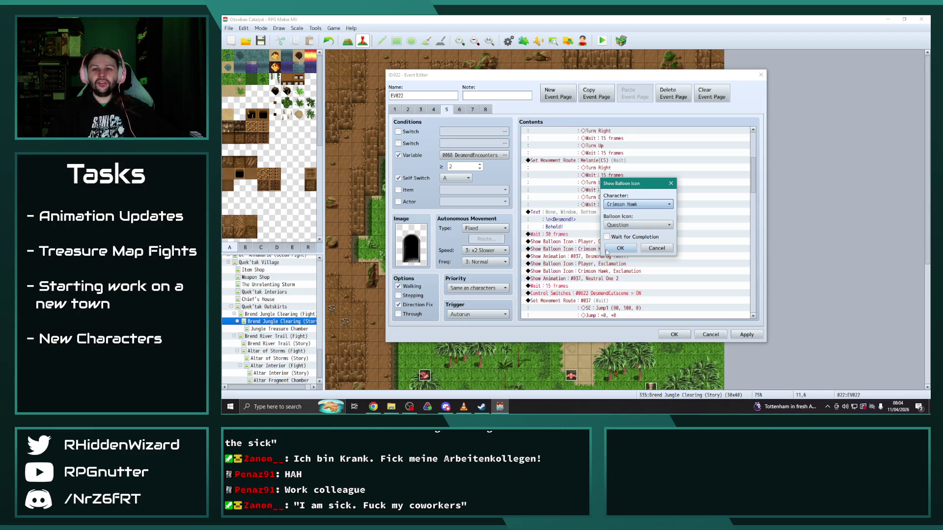
left_click(638, 204)
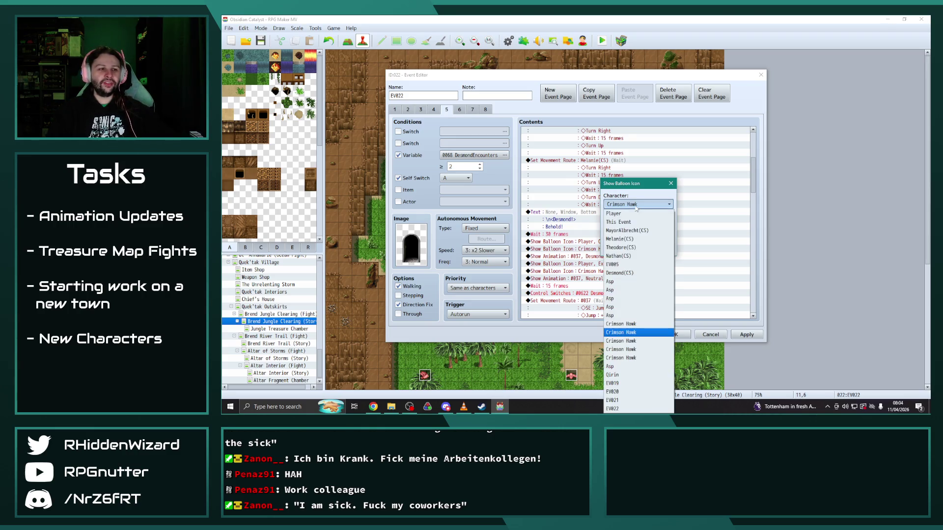
left_click(632, 240)
left_click(629, 248)
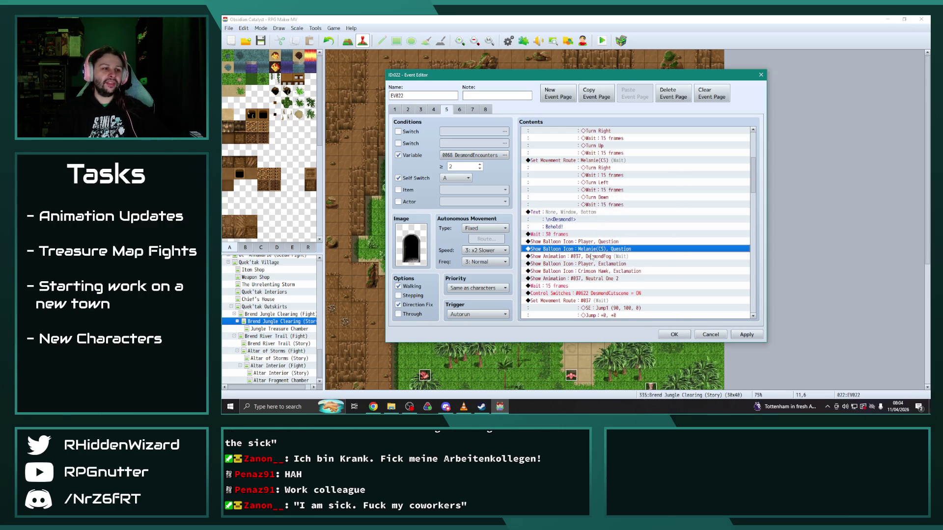
double_click(632, 256)
left_click(633, 204)
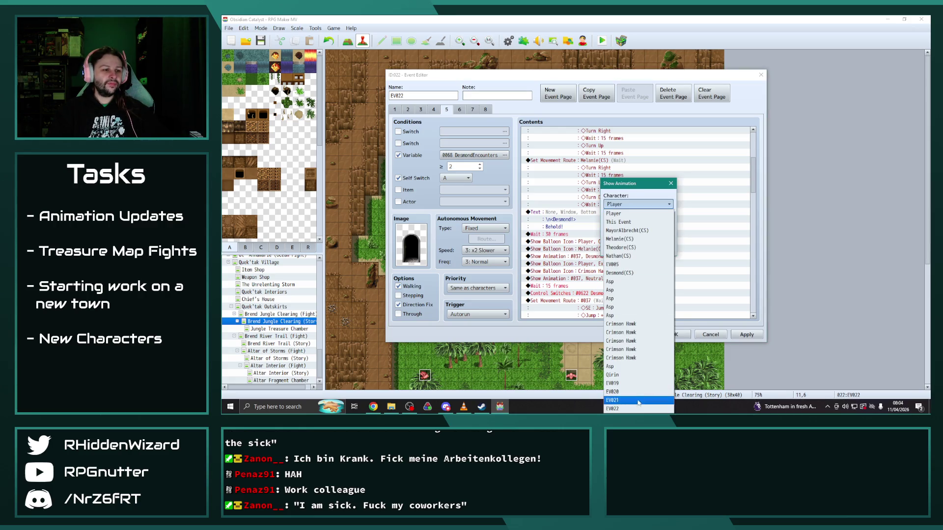
left_click(619, 272)
left_click(621, 247)
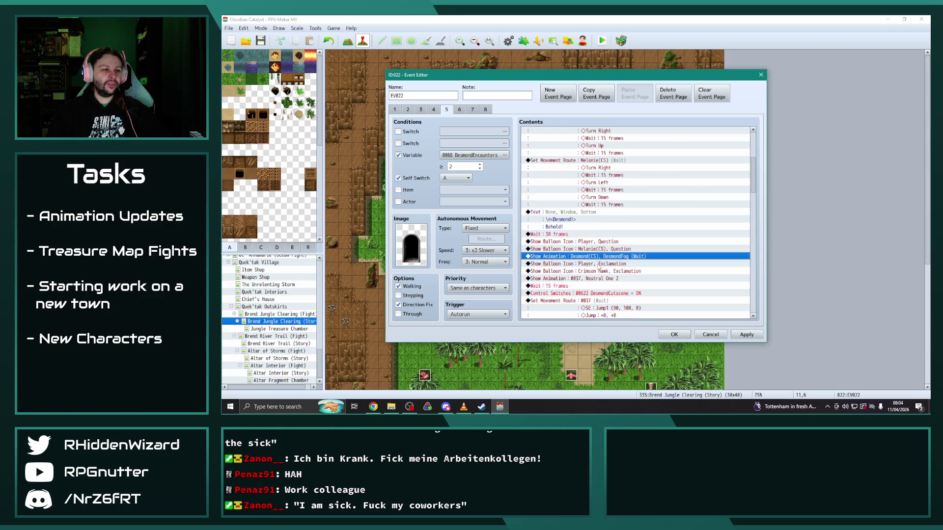
Step: Show the exclamation balloon over Melanie(CS) and play Neutral One 2 on Desmond(CS)
double_click(600, 271)
left_click(630, 204)
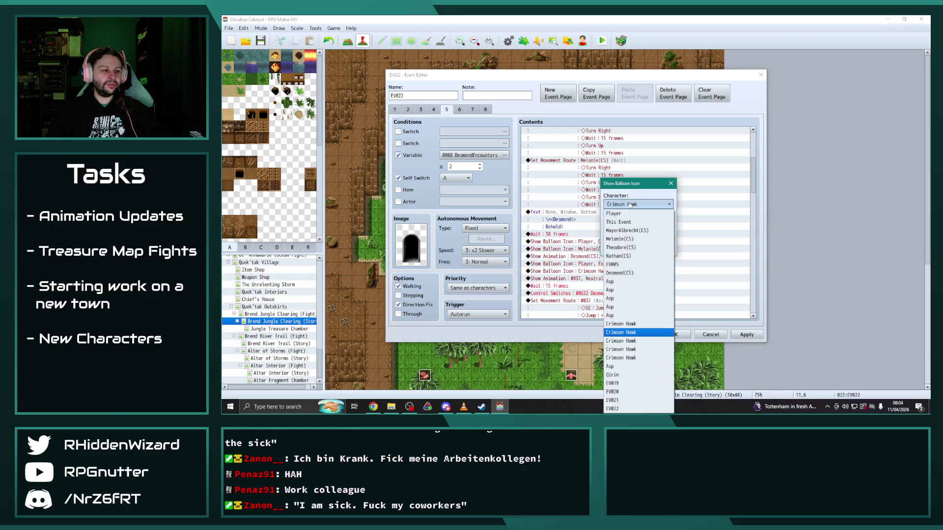
left_click(620, 238)
left_click(621, 249)
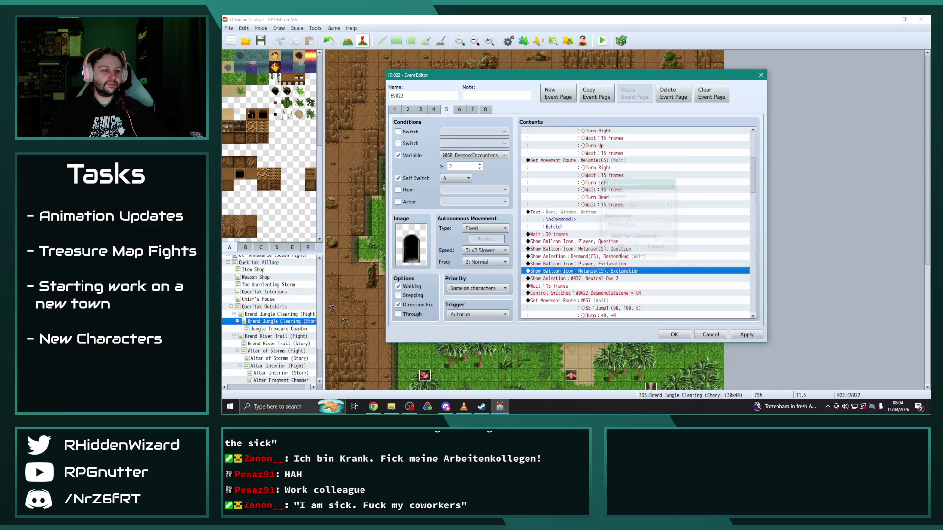
double_click(610, 279)
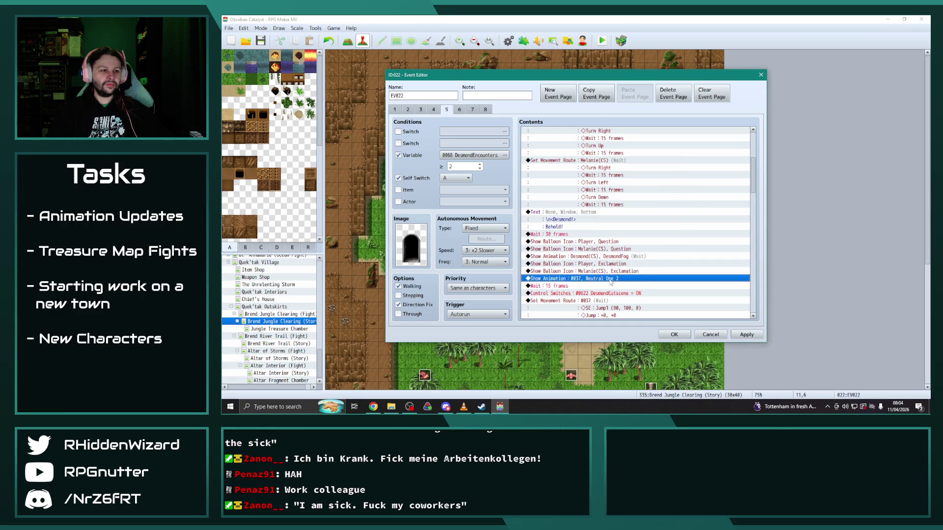
left_click(638, 204)
left_click(632, 279)
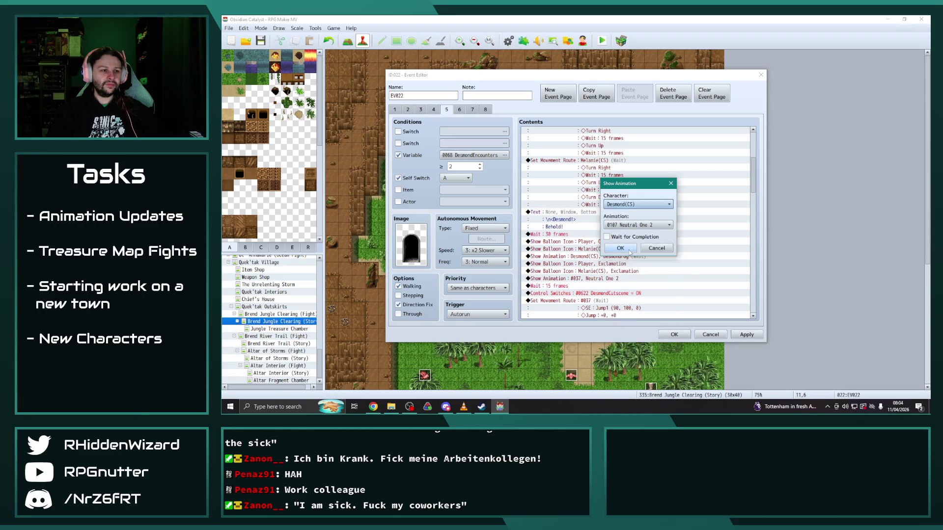
left_click(621, 251)
Step: Reassign page 5's jump movement route to Desmond(CS)
scroll(588, 239, "down", 3)
double_click(588, 240)
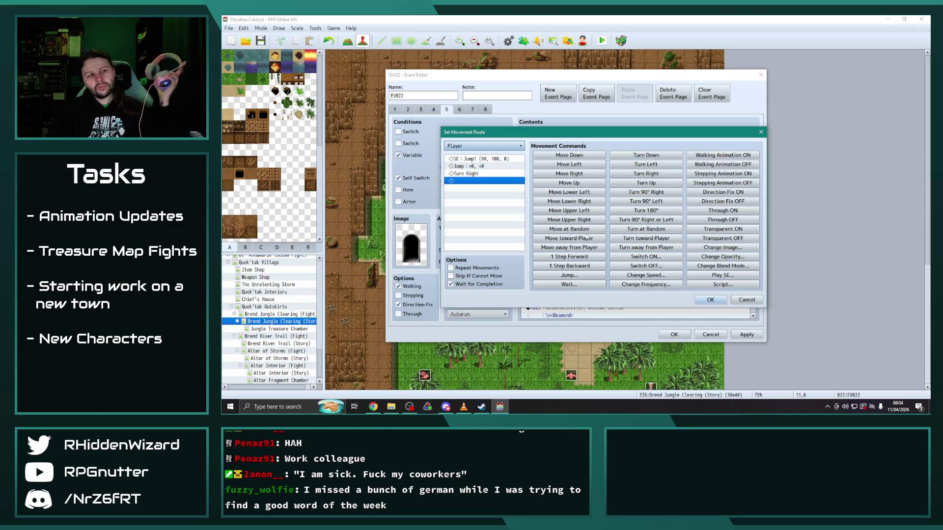
left_click(484, 146)
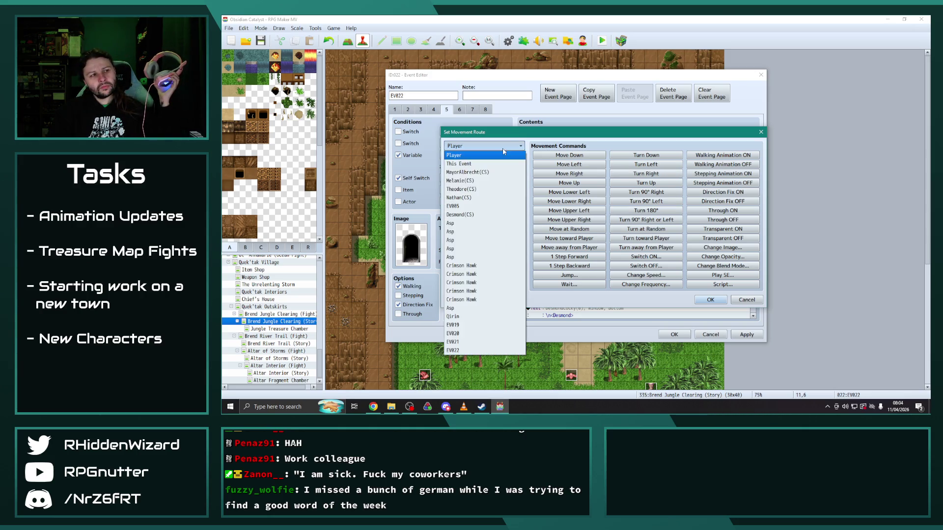
left_click(462, 214)
left_click(711, 300)
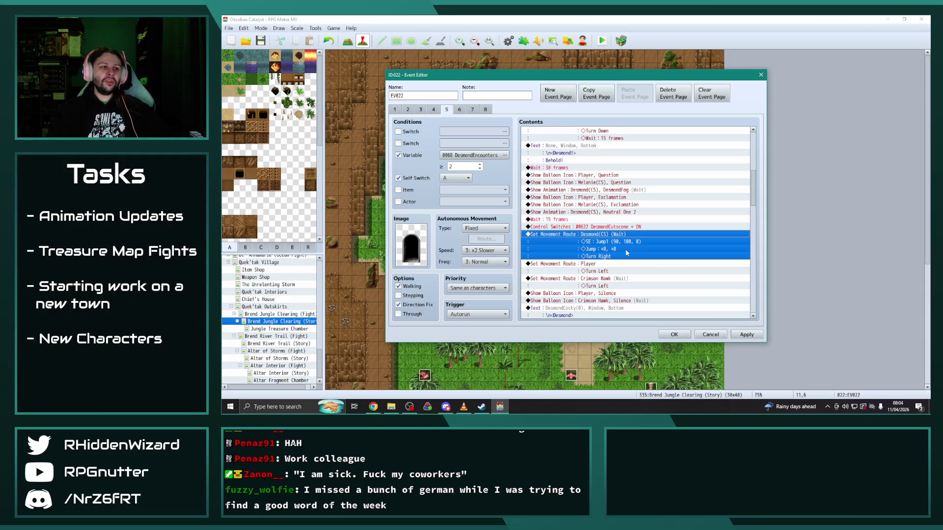
Step: Retarget the turn-left movement route from Crimson Hawk to Melanie(CS)
scroll(626, 253, "down", 1)
double_click(603, 257)
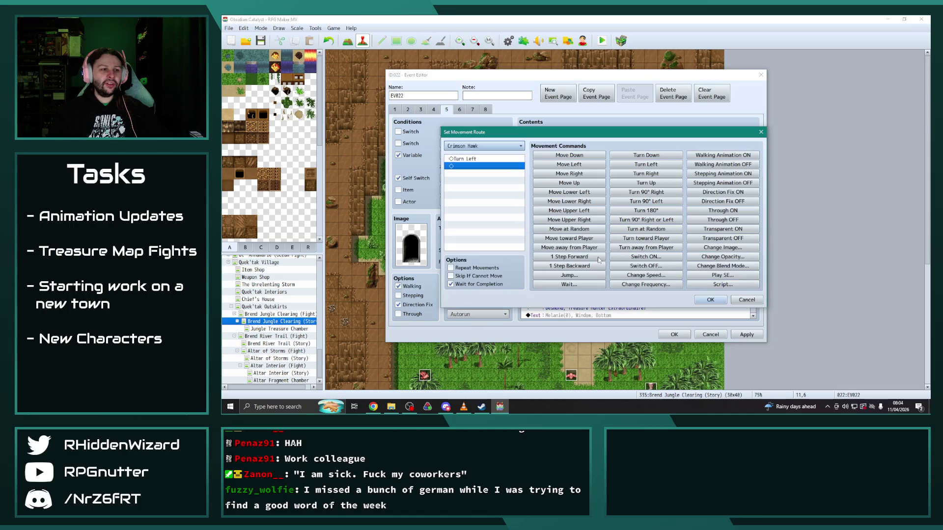
left_click(481, 146)
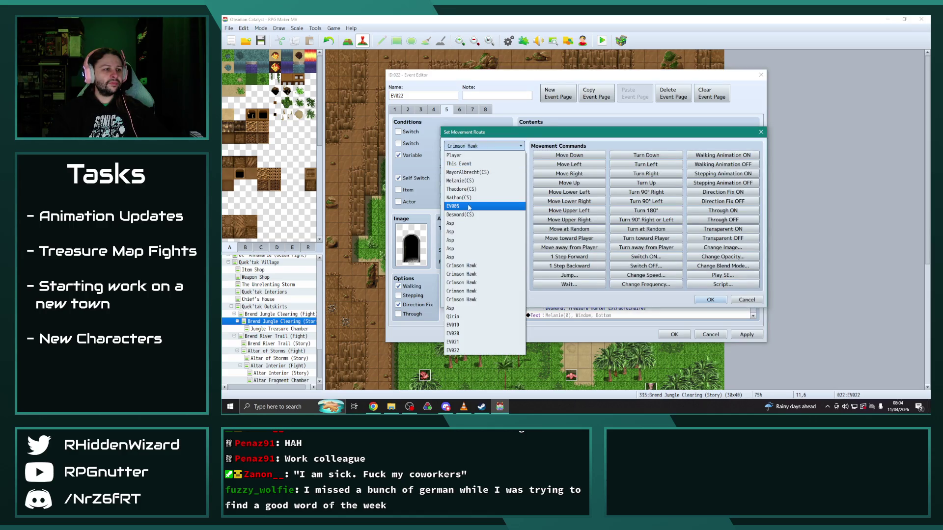
left_click(474, 181)
left_click(712, 300)
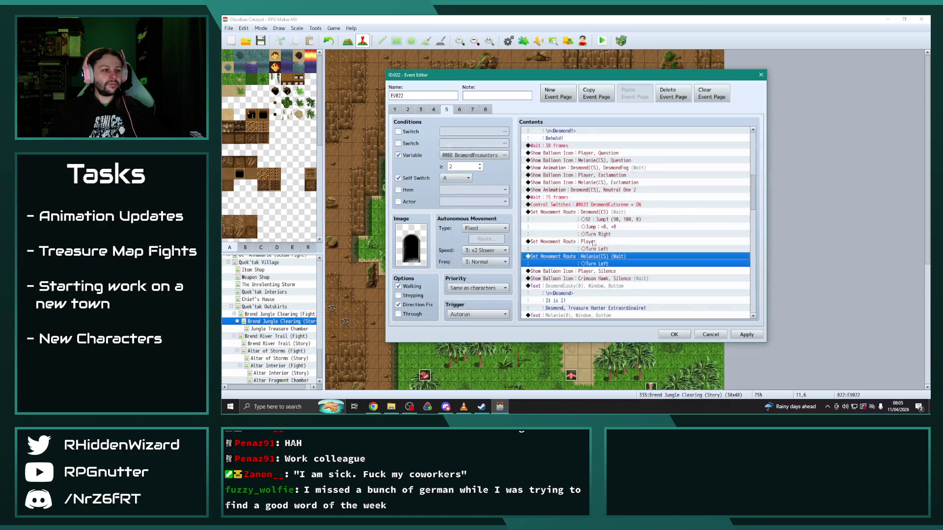
Step: Change the next two silence balloons from Crimson Hawk to Melanie(CS)
left_click(605, 235)
double_click(605, 234)
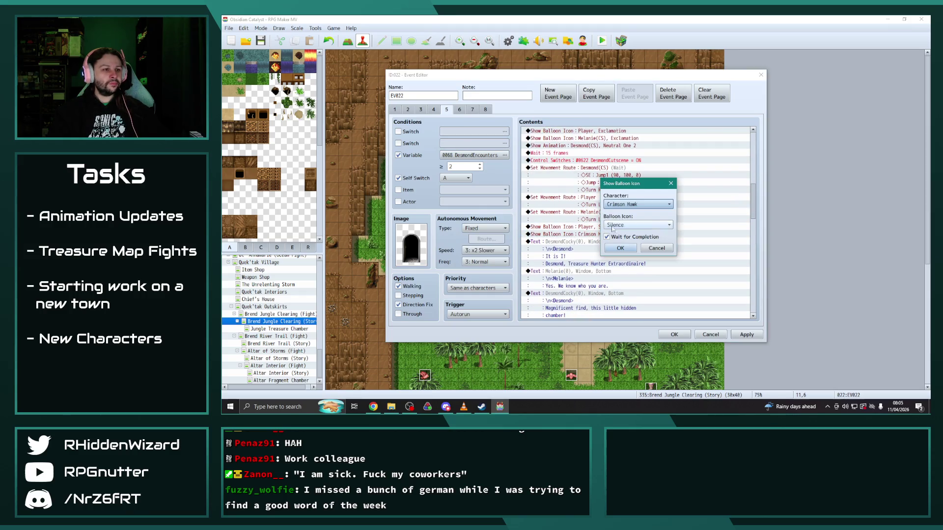
left_click(636, 203)
left_click(627, 240)
left_click(622, 248)
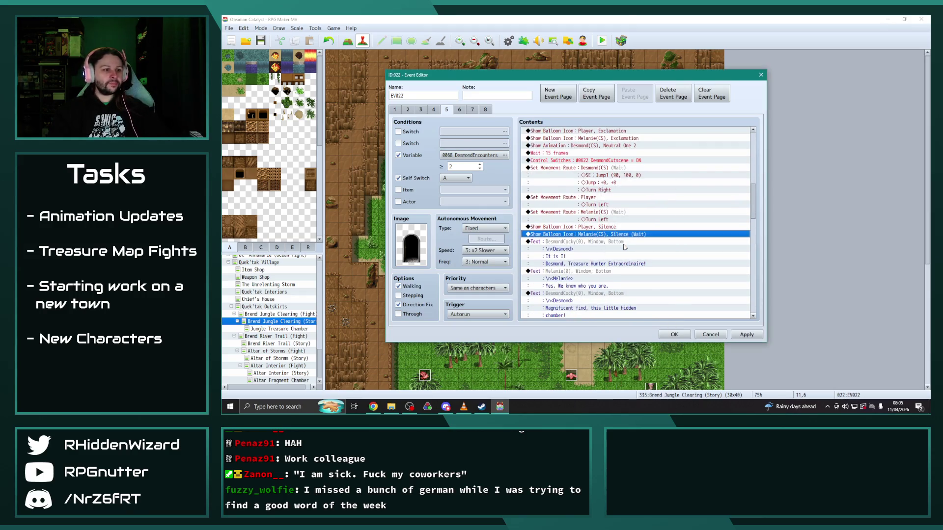
scroll(623, 247, "down", 5)
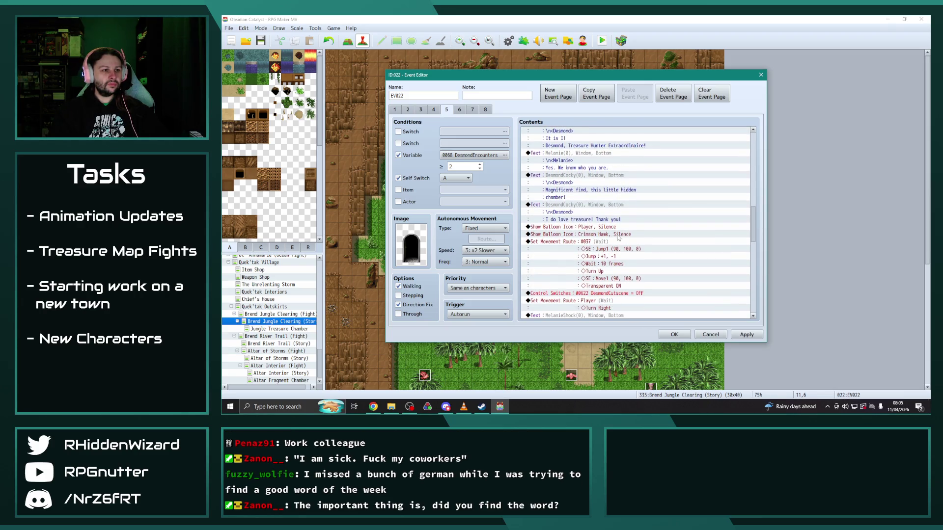
double_click(604, 234)
left_click(633, 204)
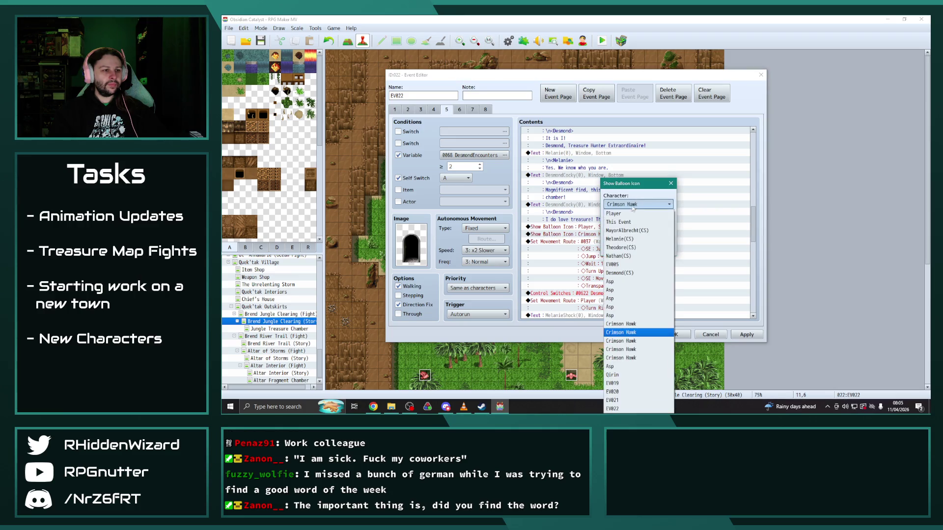
left_click(620, 238)
left_click(623, 248)
Step: Make Desmond(CS) the character performing the #037 exit movement route
double_click(559, 242)
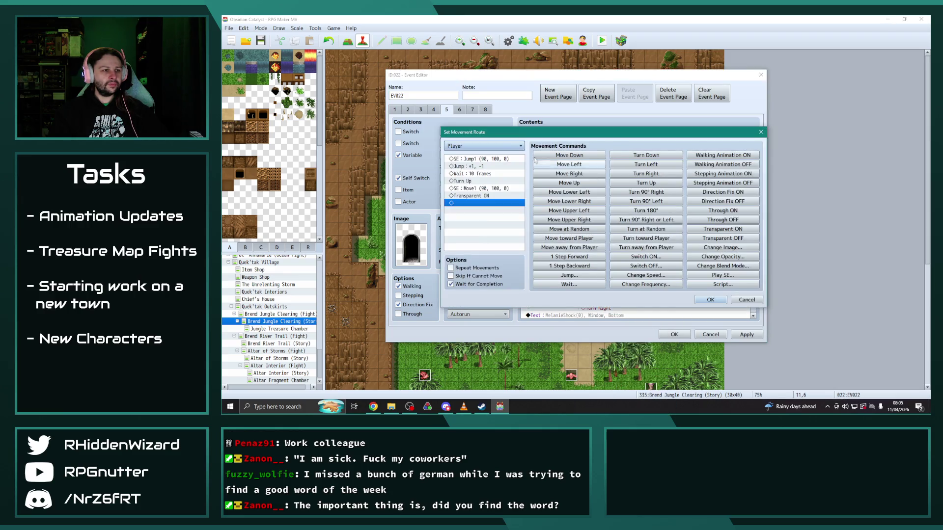
left_click(488, 146)
left_click(488, 212)
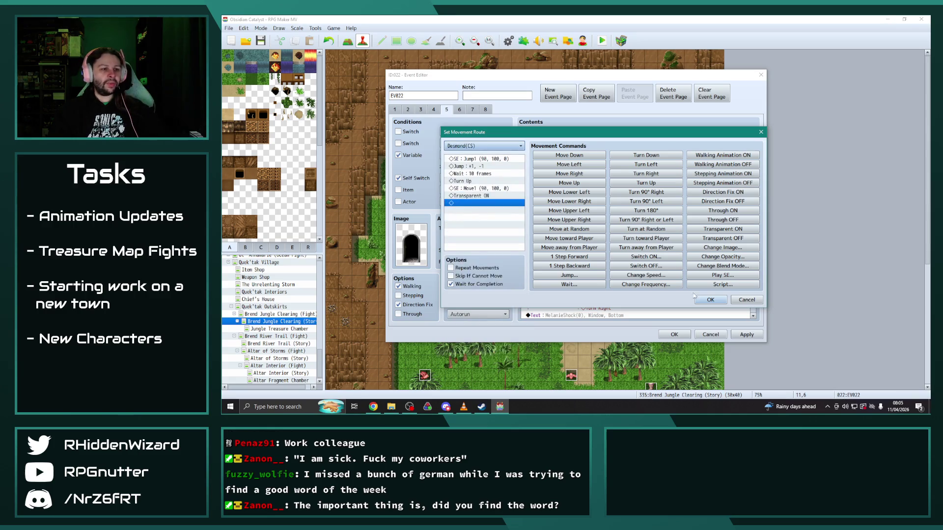
left_click(695, 297)
Step: Give the final silence balloon to Melanie(CS) instead of Crimson Hawk
scroll(626, 241, "down", 1)
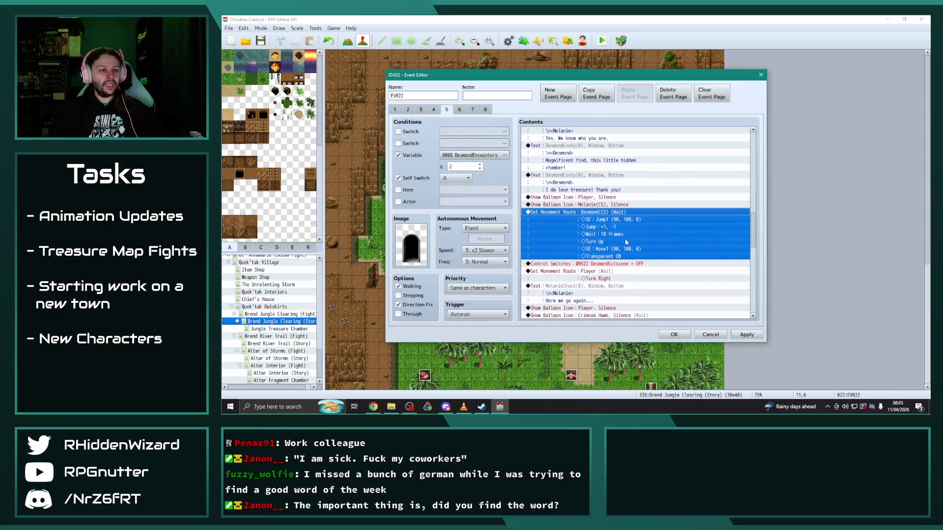
scroll(626, 241, "down", 2)
scroll(600, 209, "down", 2)
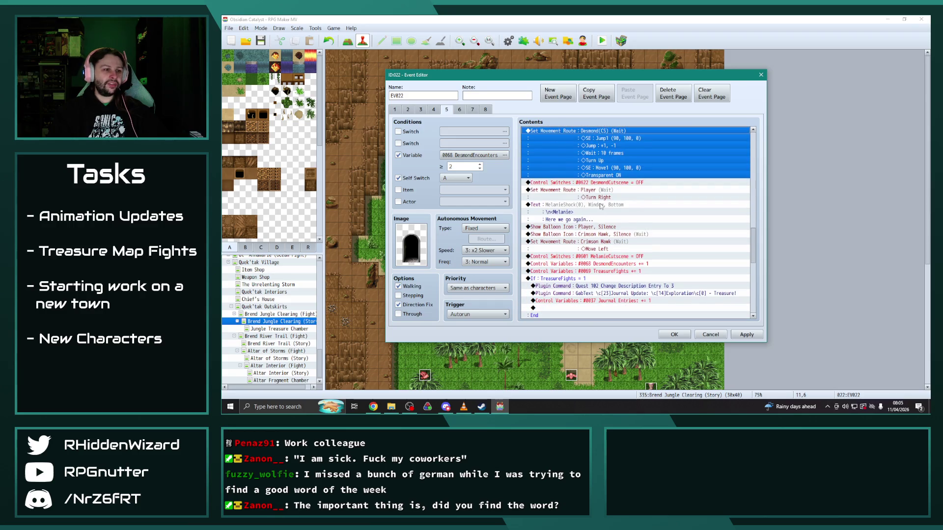
double_click(598, 235)
left_click(633, 205)
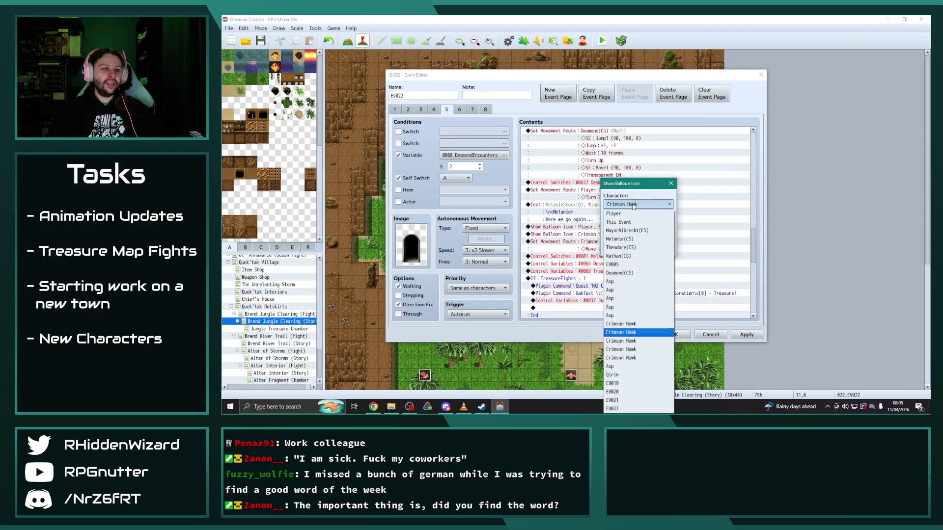
left_click(630, 240)
left_click(629, 248)
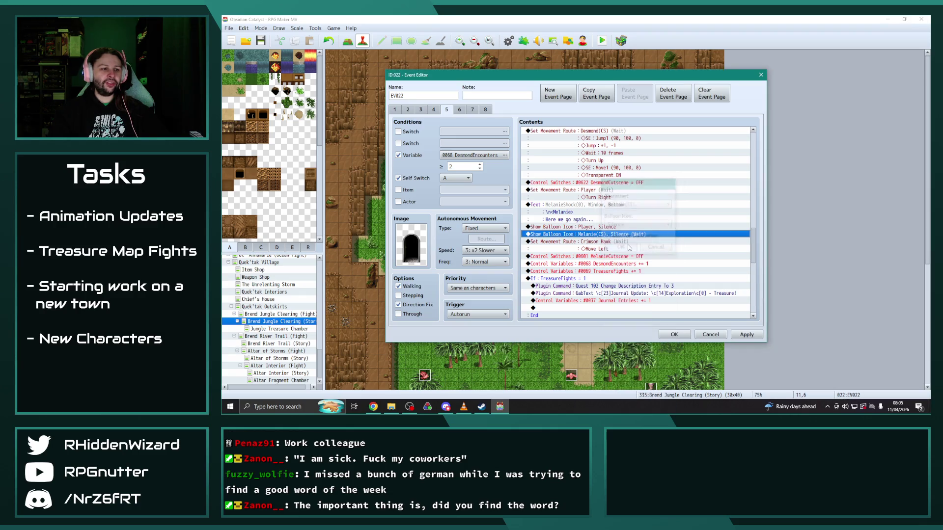
Step: Retarget Crimson Hawk's final movement route to Melanie(CS)
double_click(613, 241)
left_click(483, 146)
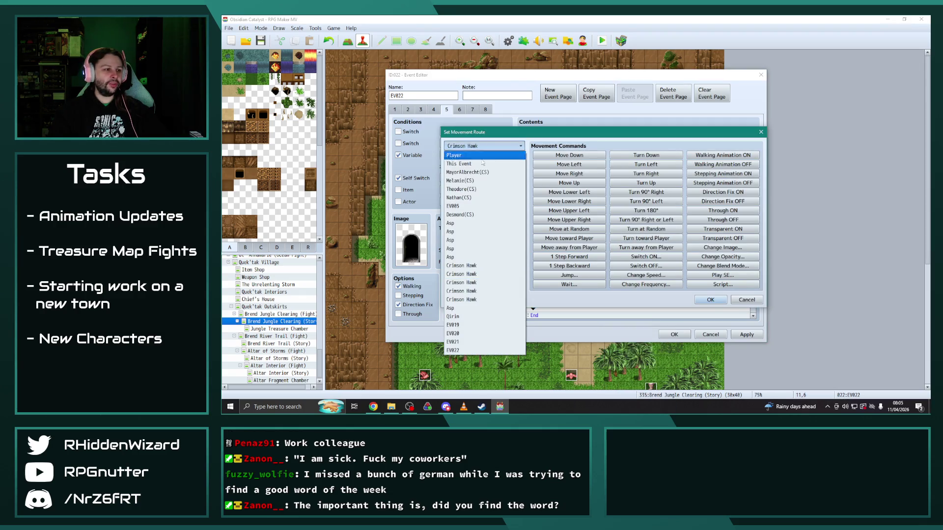
left_click(460, 181)
left_click(710, 300)
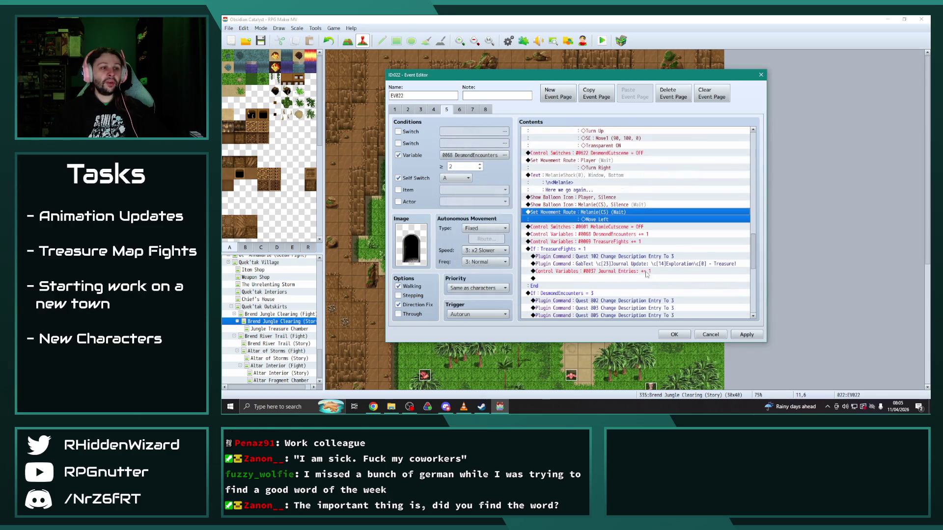
scroll(646, 274, "down", 3)
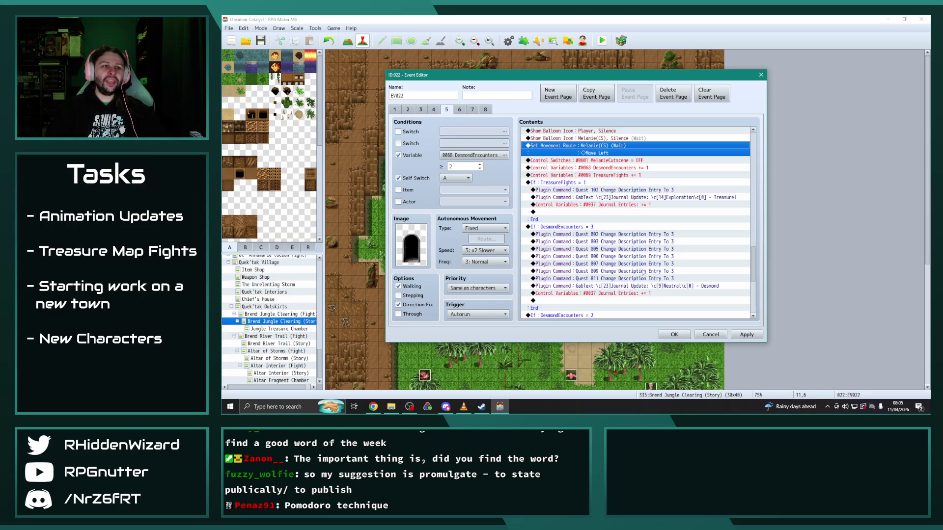
Step: Duplicate the Quest 811 description command and change the copy to Quest 812
scroll(614, 186, "down", 1)
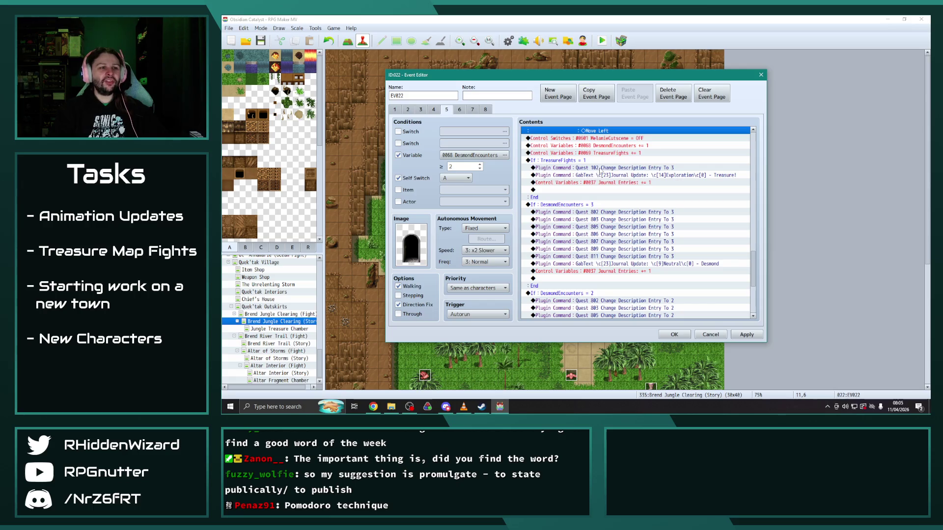
scroll(619, 206, "down", 2)
left_click(659, 226)
scroll(658, 223, "down", 2)
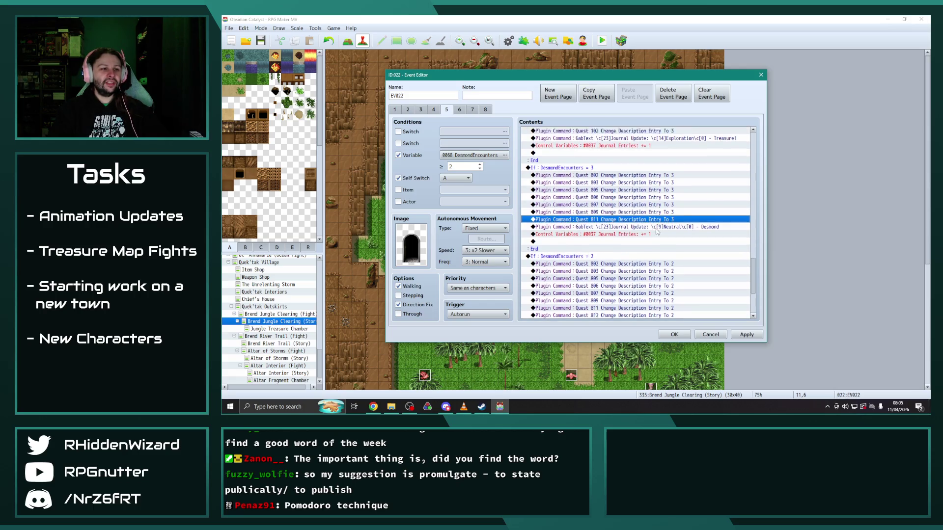
key("ctrl+c")
key("ctrl+v")
double_click(614, 204)
left_click(590, 217)
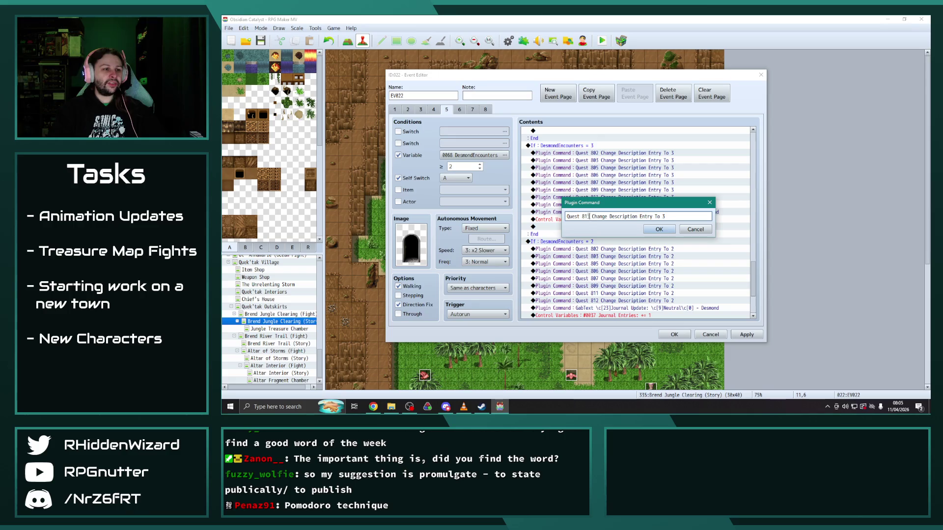
key("BackSpace")
type("2")
left_click(659, 229)
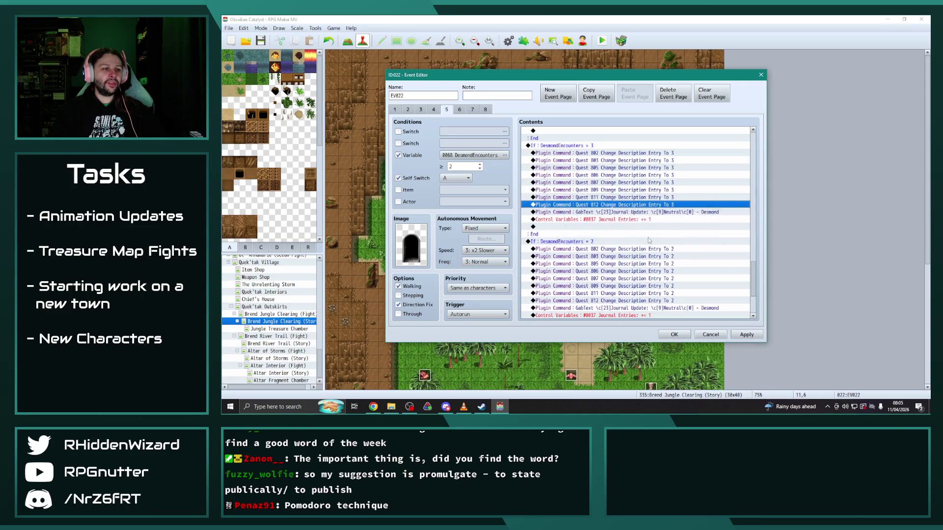
Step: Duplicate the Quest 812 command in the encounter 2 branch as Quest 813
scroll(658, 230, "down", 2)
left_click(622, 256)
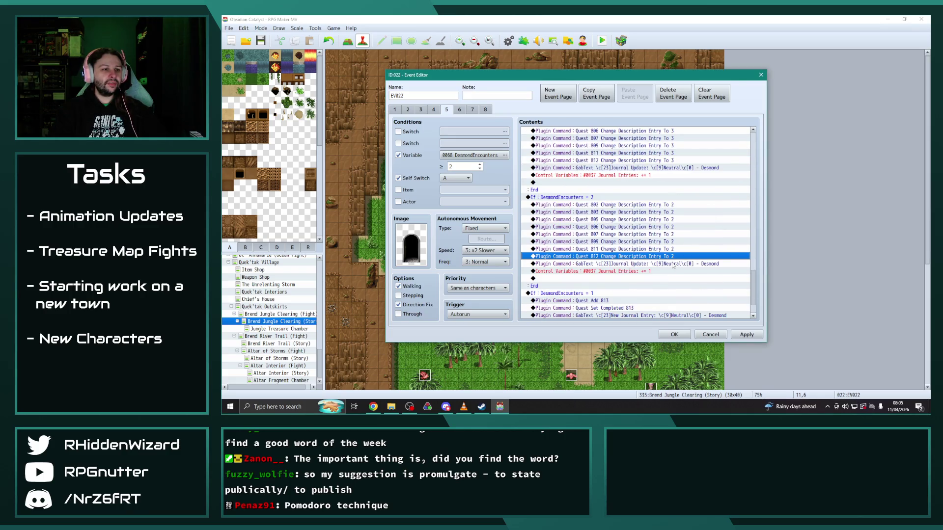
key("ctrl+c")
key("ctrl+v")
scroll(638, 246, "down", 2)
double_click(614, 234)
left_click(590, 217)
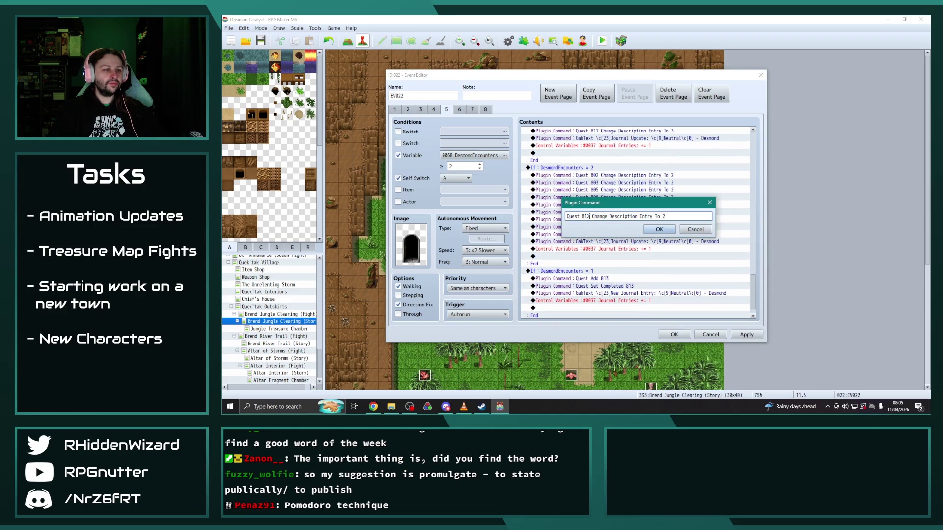
left_click(659, 230)
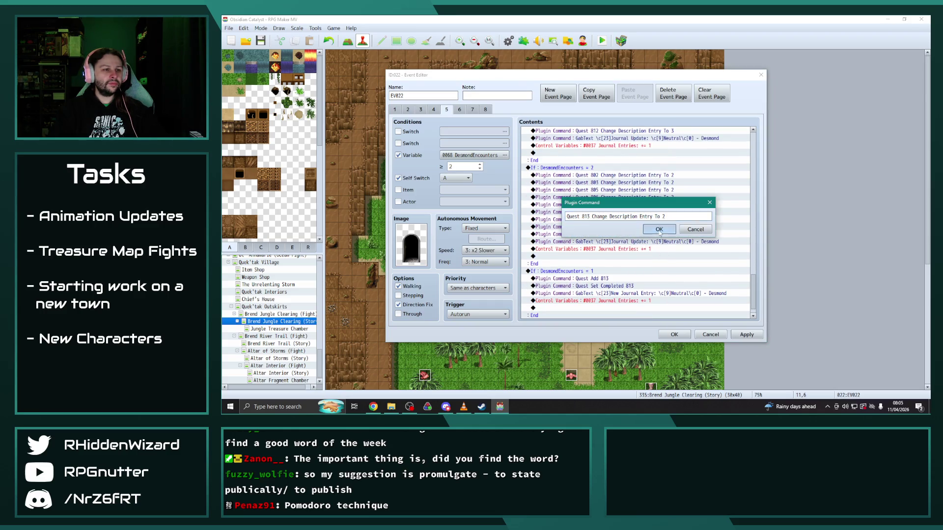
Step: Change encounter 1's Quest Add command from 813 to 814
scroll(638, 245, "down", 1)
double_click(638, 263)
left_click(599, 217)
key("BackSpace")
type("4")
left_click(659, 229)
Step: Change Quest Set Completed to 814, apply the event changes, and move to page 6
left_click(633, 279)
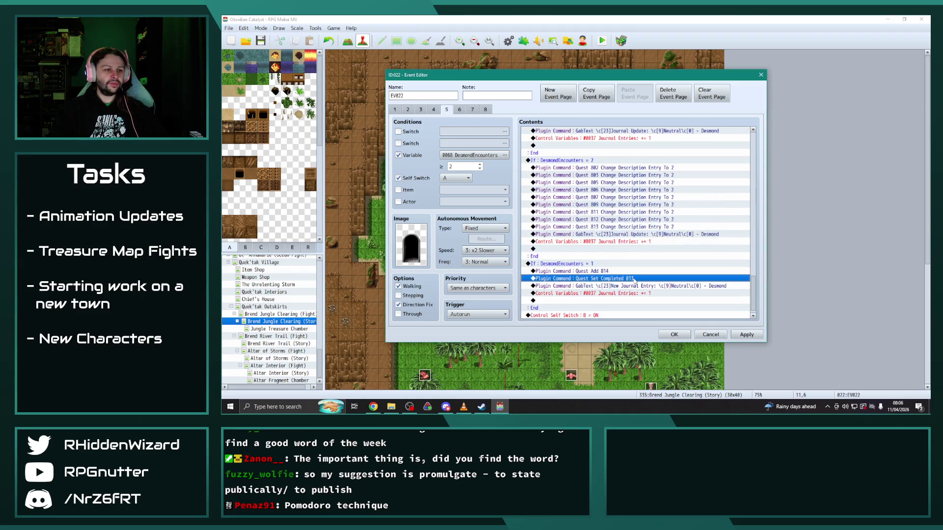
double_click(634, 278)
left_click(631, 216)
key("BackSpace")
type("4")
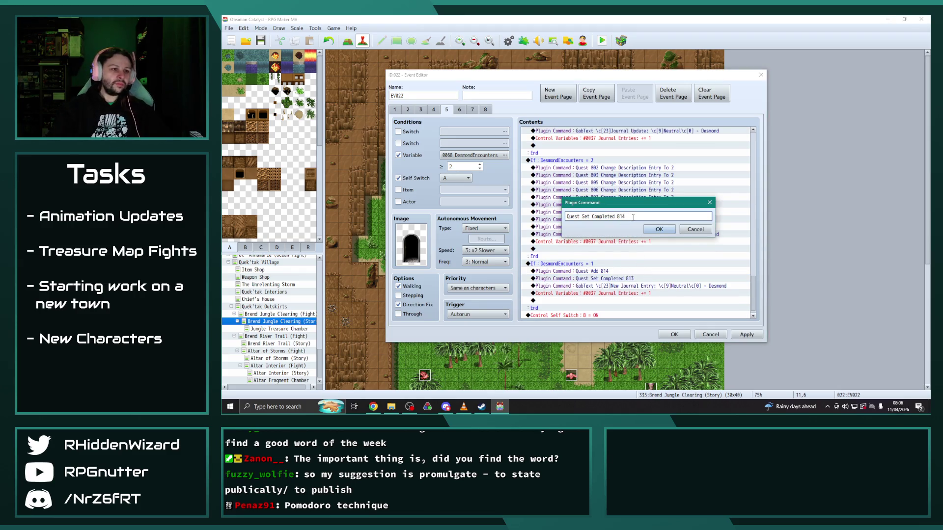
left_click(659, 229)
left_click(746, 334)
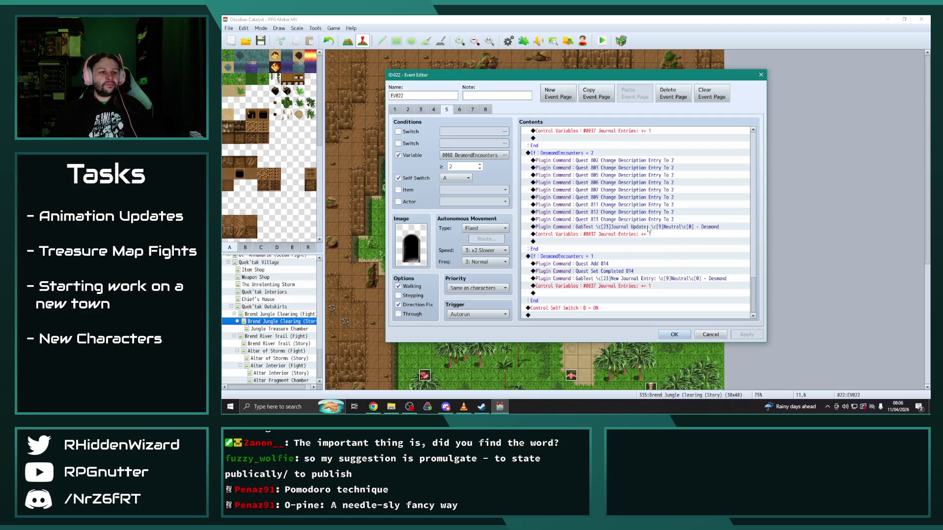
left_click(459, 110)
scroll(597, 234, "down", 8)
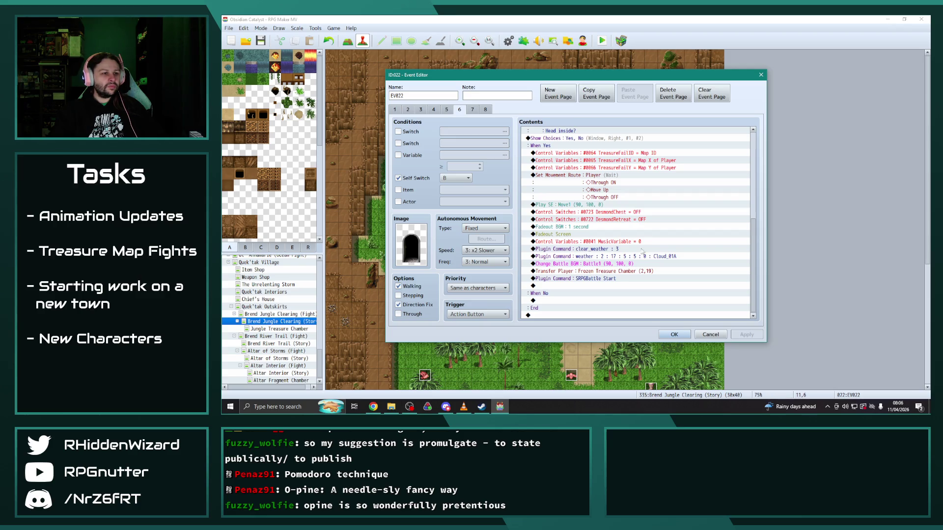
Step: Delete page 6's two weather commands and retarget its transfer to Jungle Treasure Chamber (10,26)
left_click(591, 249)
key("Delete")
key("Delete")
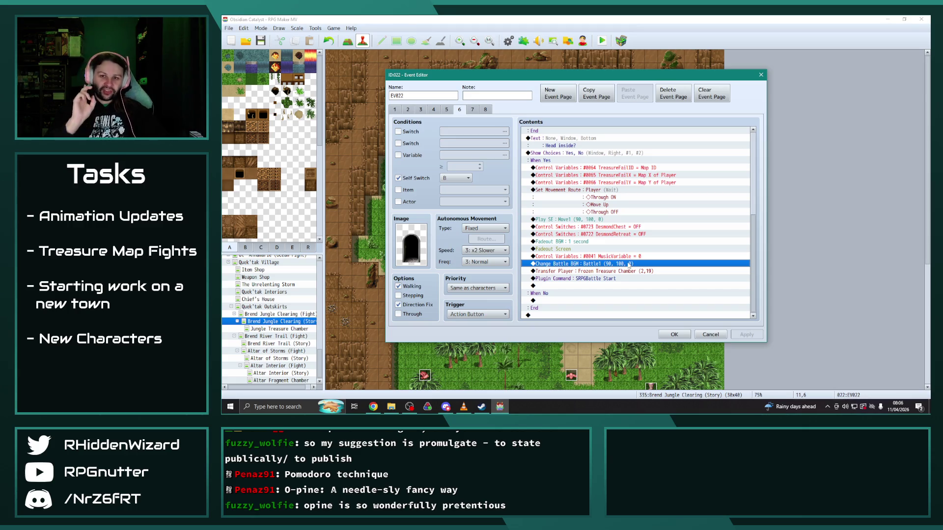
double_click(623, 271)
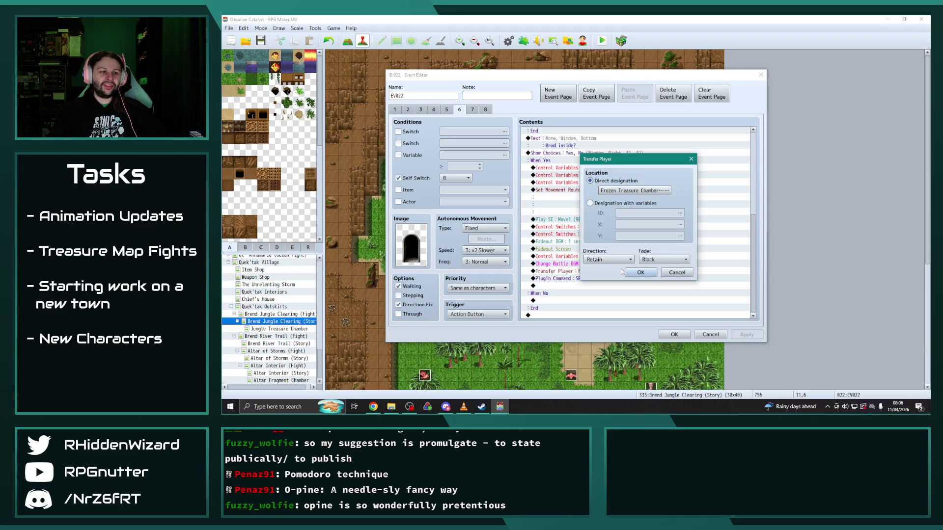
left_click(654, 191)
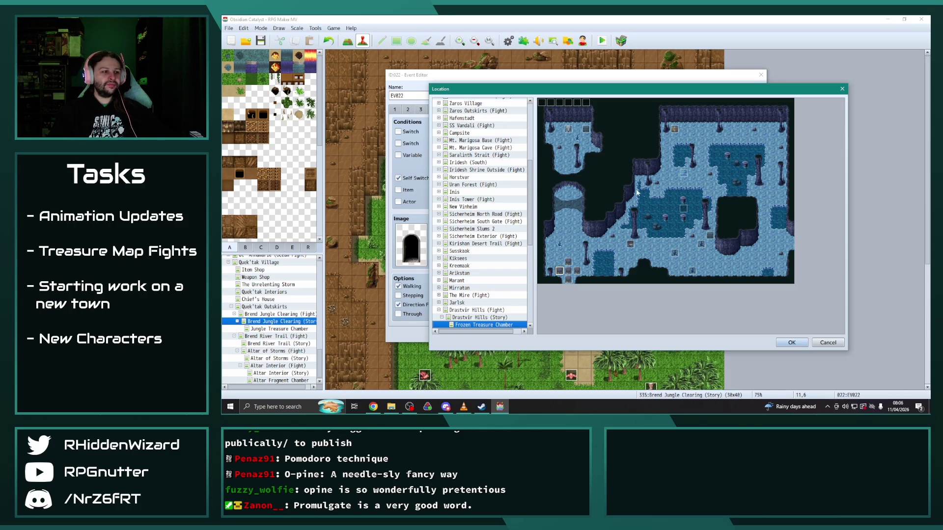
scroll(508, 247, "down", 6)
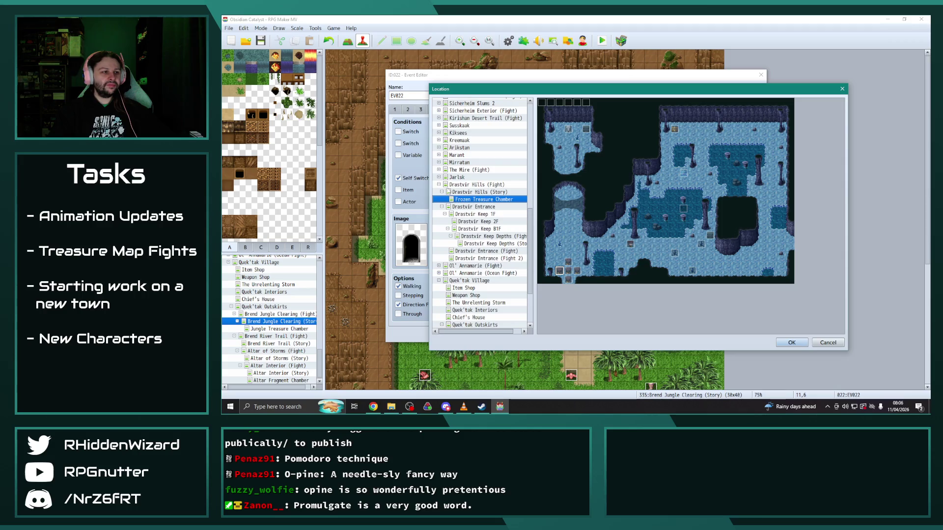
left_click(438, 184)
left_click(490, 273)
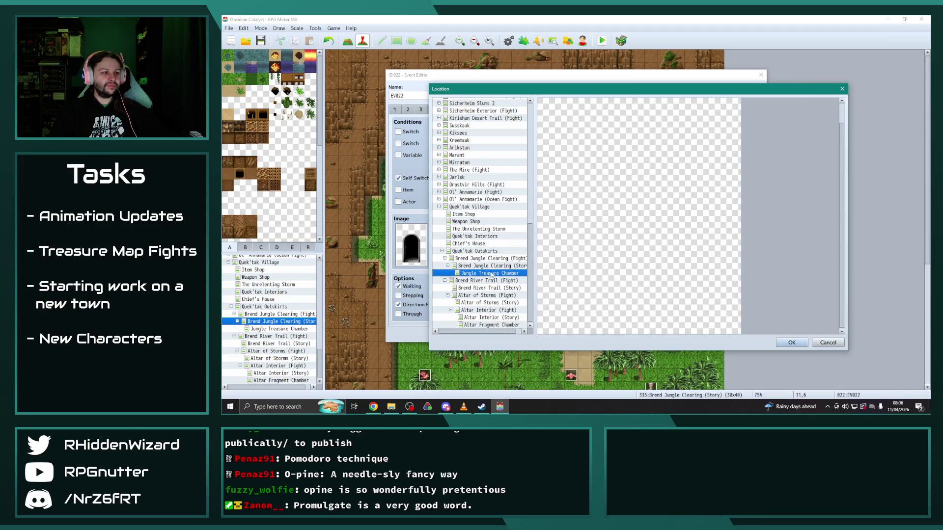
left_click(630, 321)
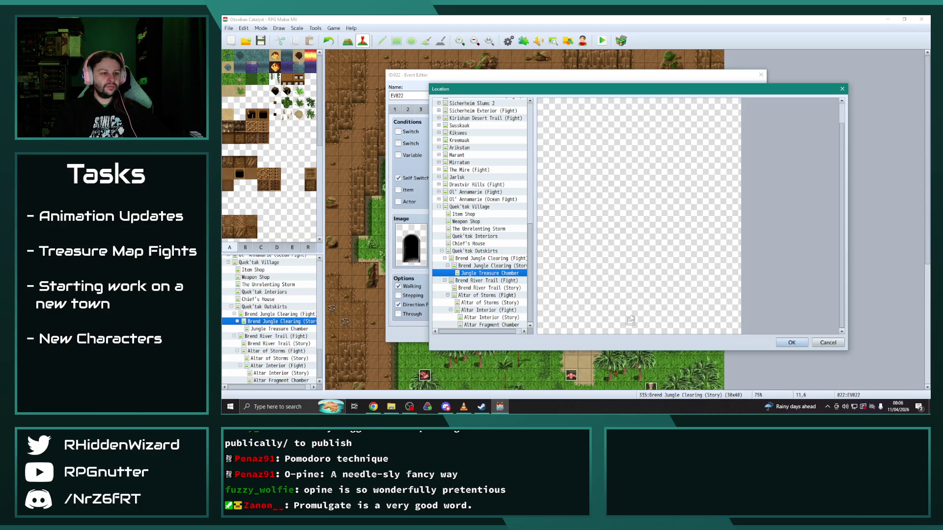
left_click(792, 342)
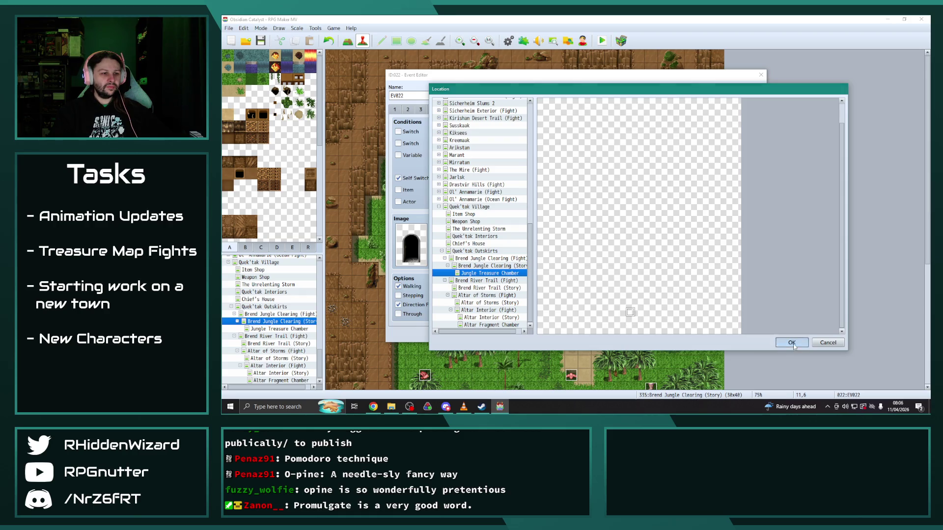
left_click(640, 272)
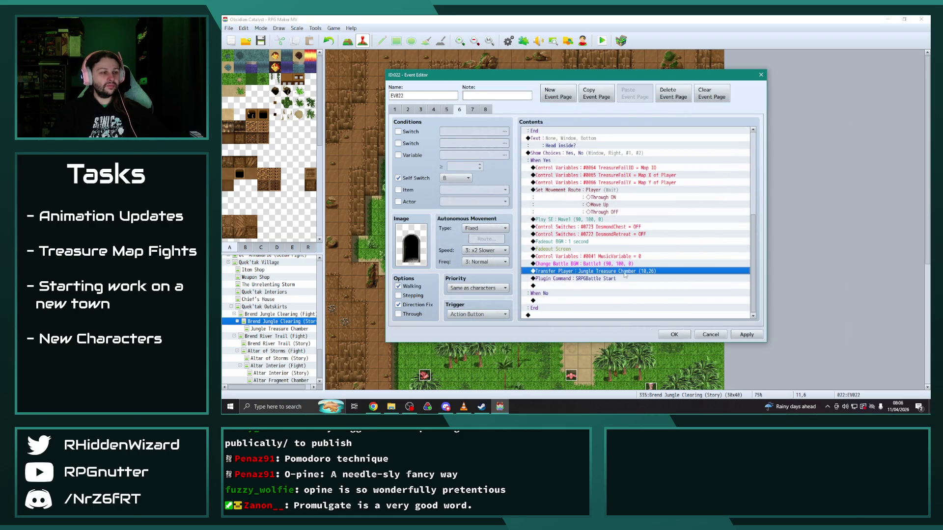
Step: On page 7, delete the weather commands and replace the Frozen Treasure Chamber transfer with the Jungle one
left_click(472, 111)
left_click(606, 249)
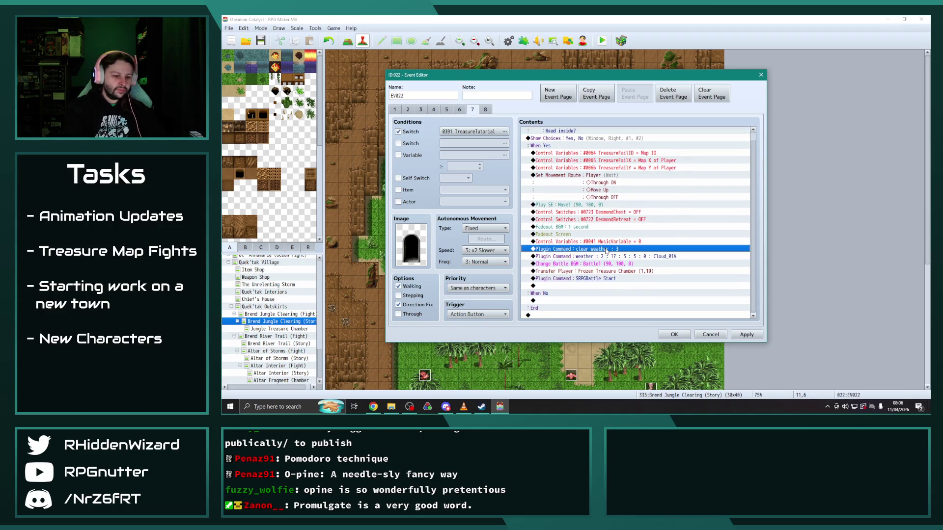
key("Delete")
key("Delete")
left_click(620, 264)
key("ctrl+v")
key("Delete")
left_click(459, 110)
scroll(626, 239, "down", 8)
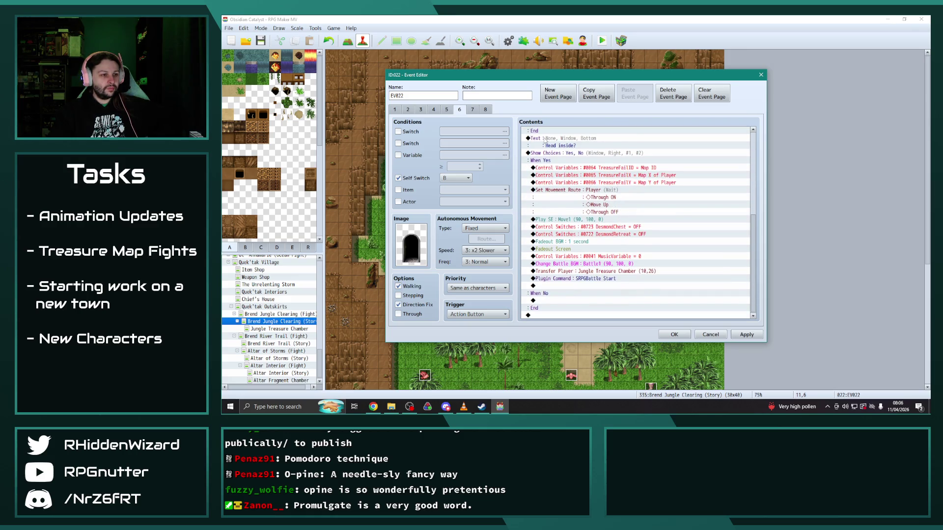
left_click(473, 110)
left_click(492, 113)
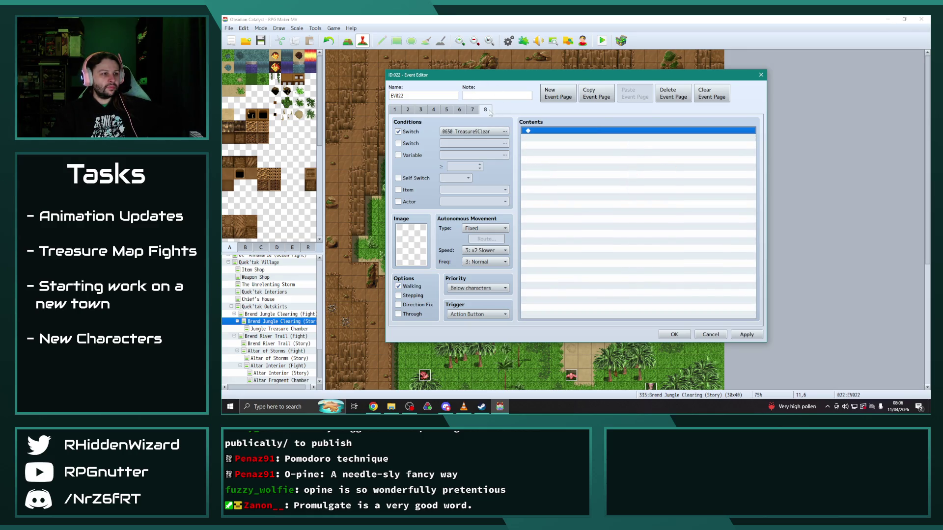
Step: In page 8's switch list, select unused switch 0651 next to 0650 Treasure9Clear
left_click(504, 131)
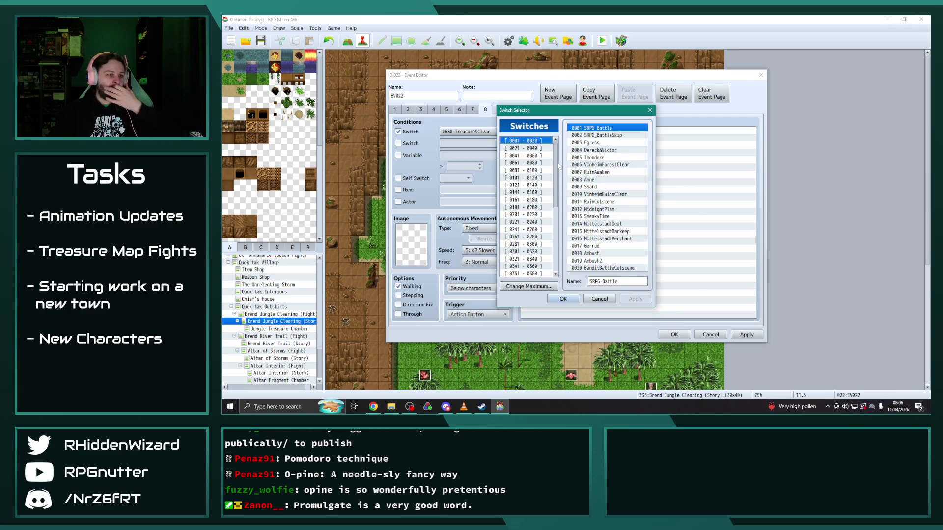
scroll(559, 170, "down", 6)
left_click(523, 246)
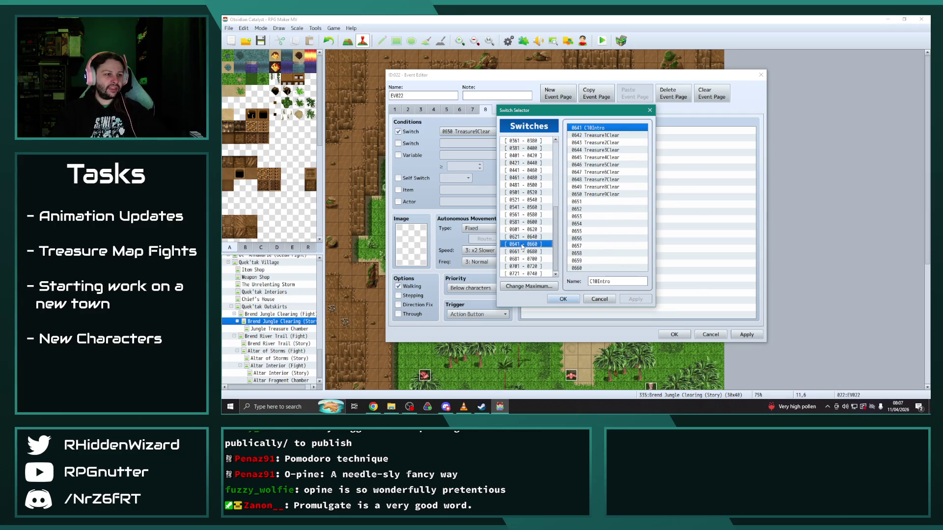
left_click(602, 195)
left_click(591, 202)
left_click(628, 279)
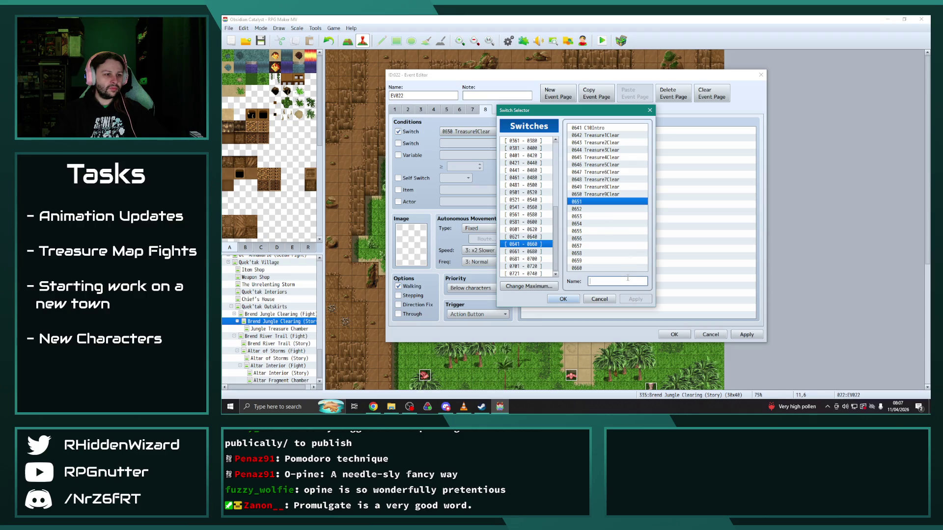
left_click(607, 195)
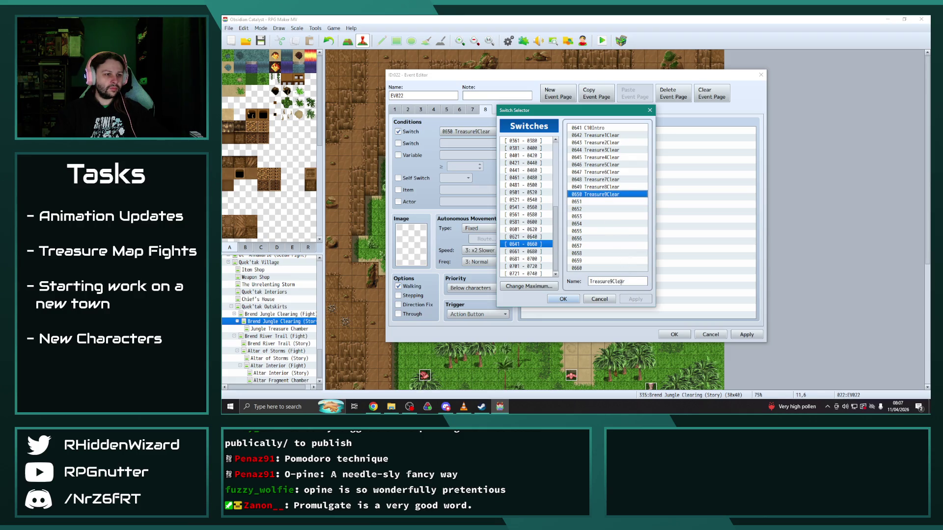
left_click(591, 202)
left_click(611, 281)
Step: Name switch 0651 Treasure10Clear, make it page 8's condition, and apply the changes
key("ctrl+v")
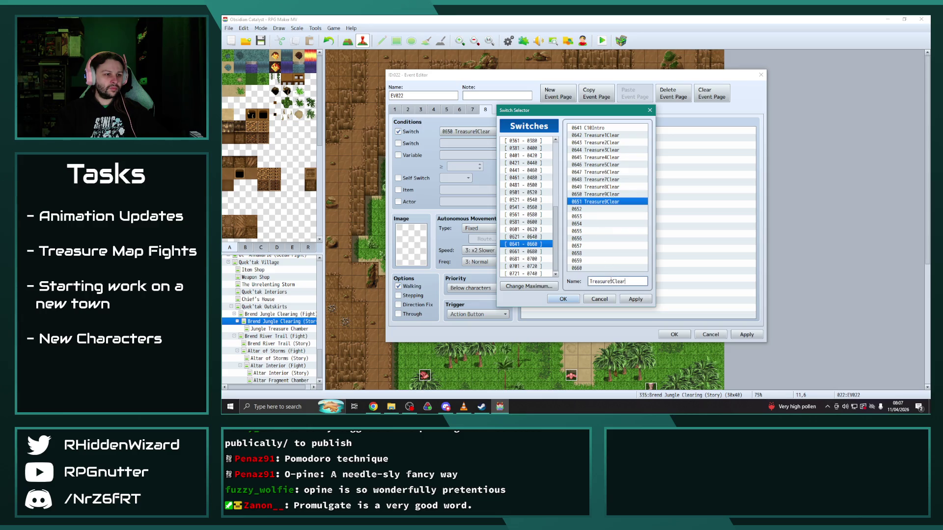
key("BackSpace")
type("10")
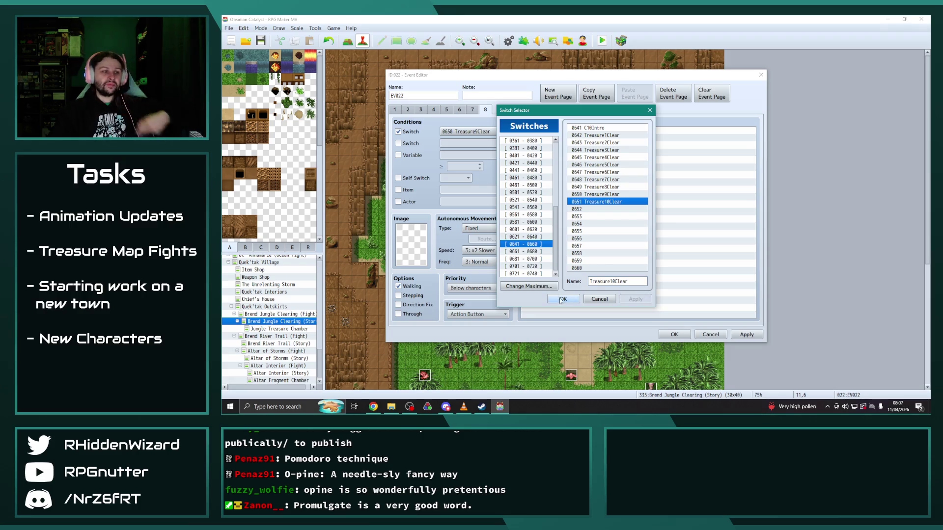
left_click(563, 299)
left_click(473, 109)
left_click(395, 109)
left_click(747, 336)
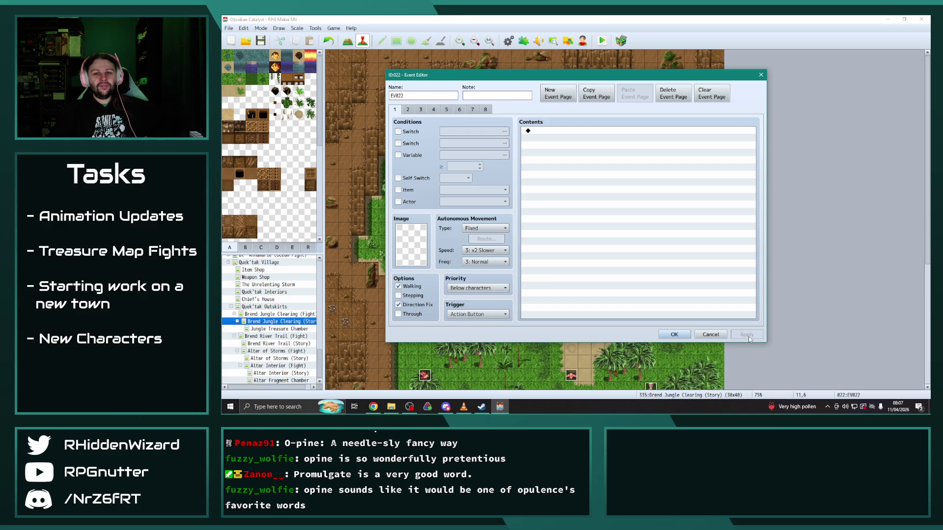
Step: Close the event editor and switch to the Jungle Treasure Chamber map, bringing up its map options
left_click(674, 335)
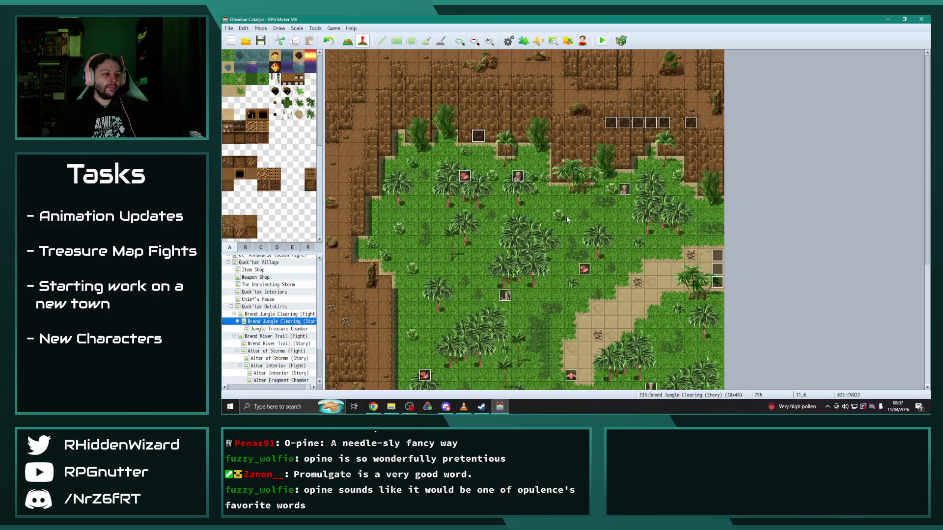
left_click(287, 329)
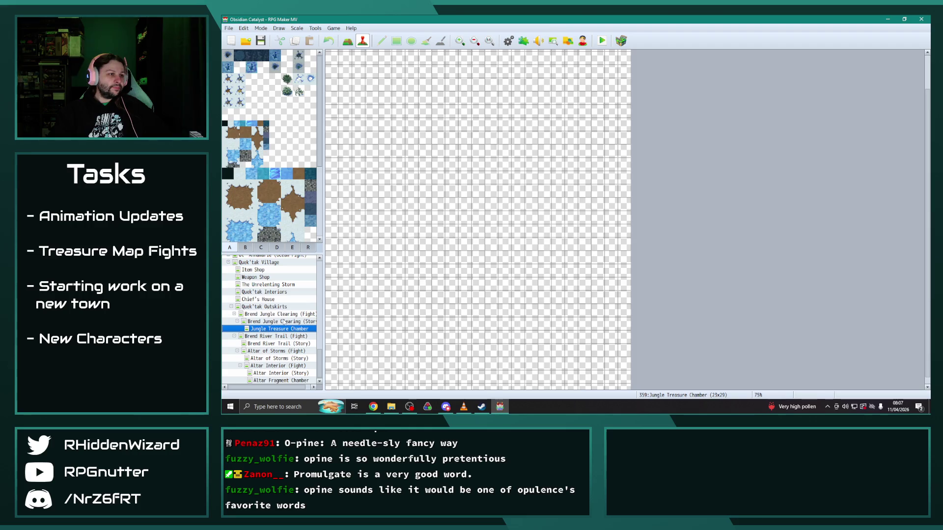
left_click(508, 41)
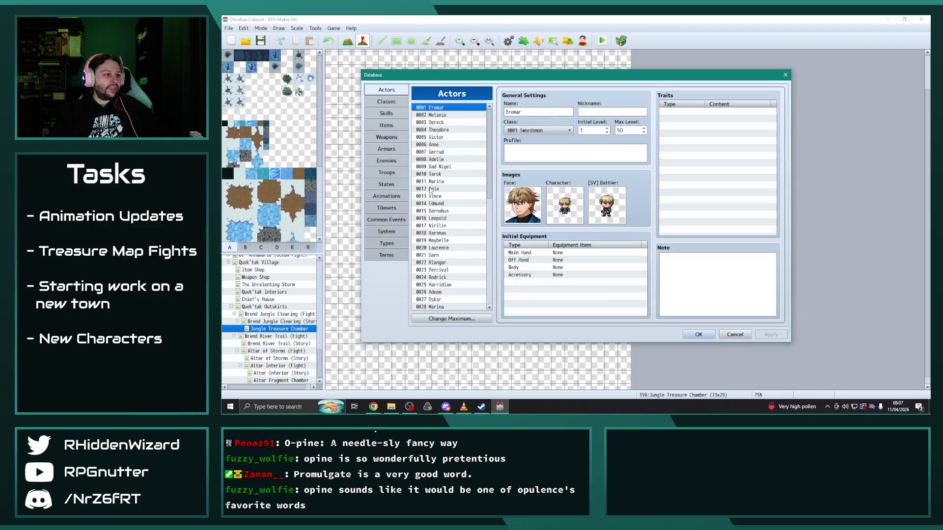
left_click(785, 75)
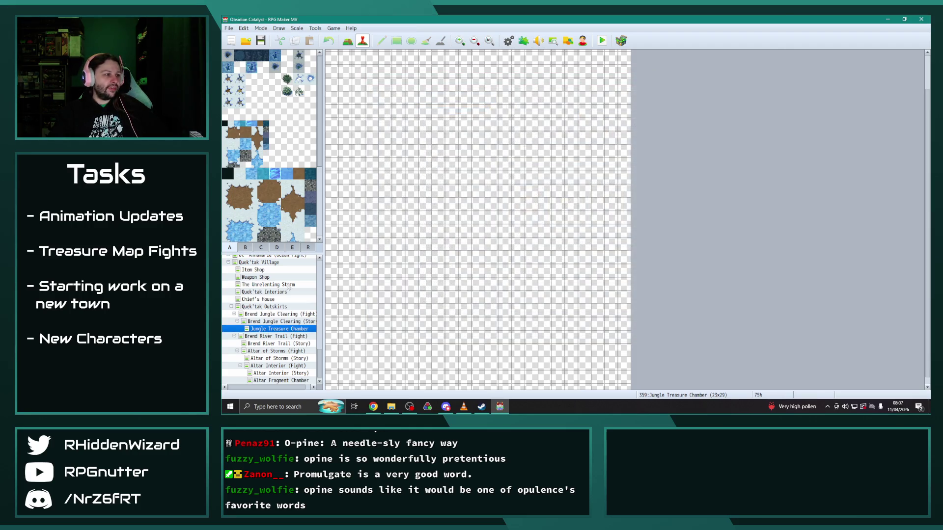
right_click(287, 319)
Step: Set Jungle Treasure Chamber's tileset to 0019 Caves and enable a custom battleback image
left_click(307, 295)
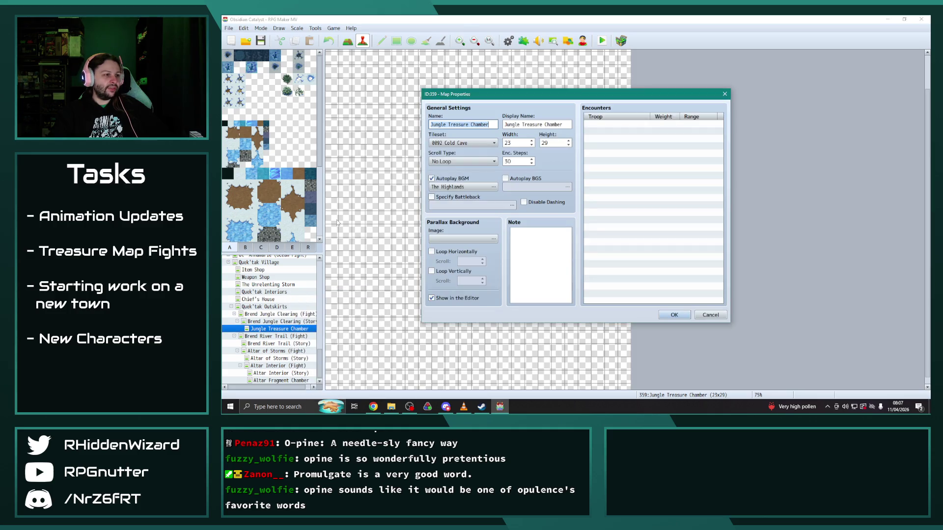
left_click(484, 143)
scroll(483, 262, "up", 1)
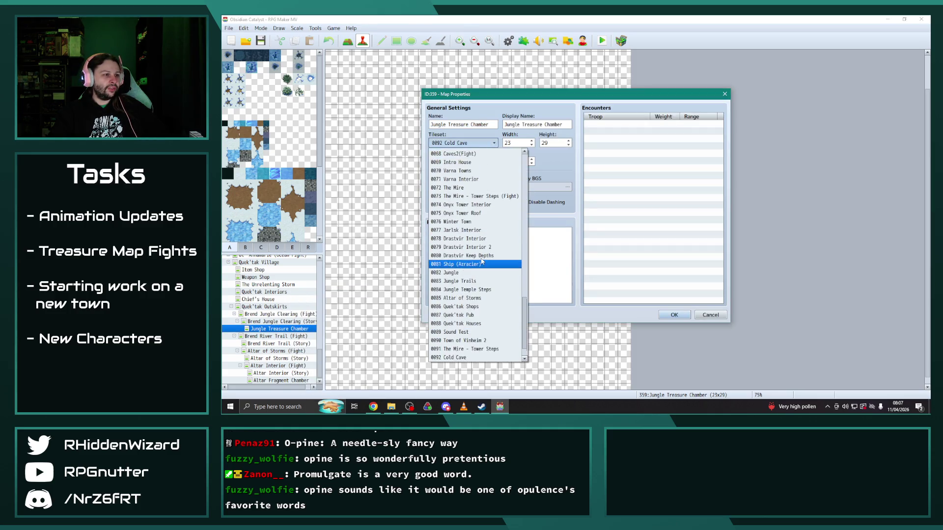
scroll(491, 275, "up", 5)
left_click(522, 143)
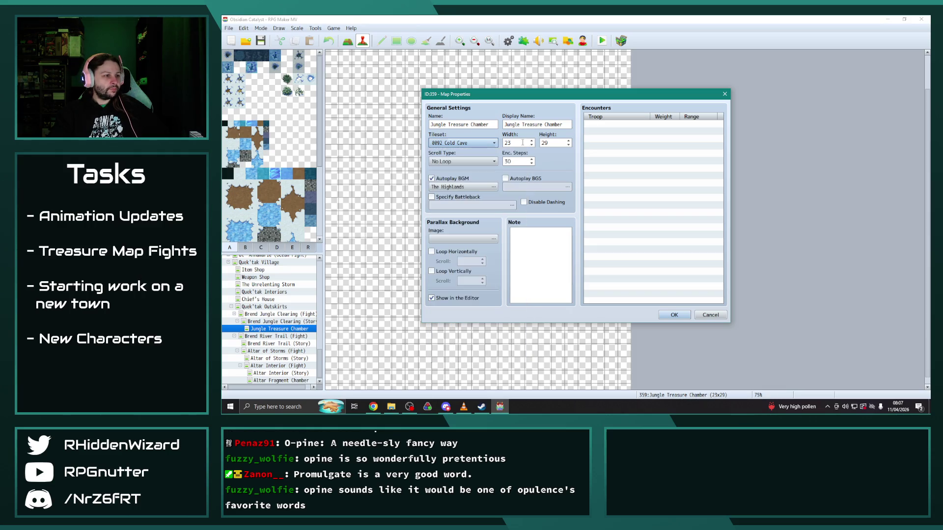
left_click(474, 143)
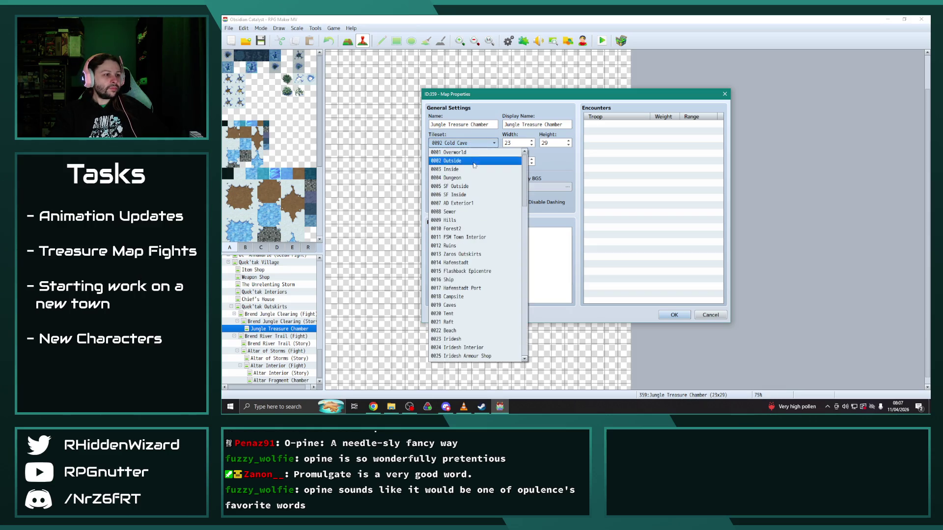
left_click(471, 305)
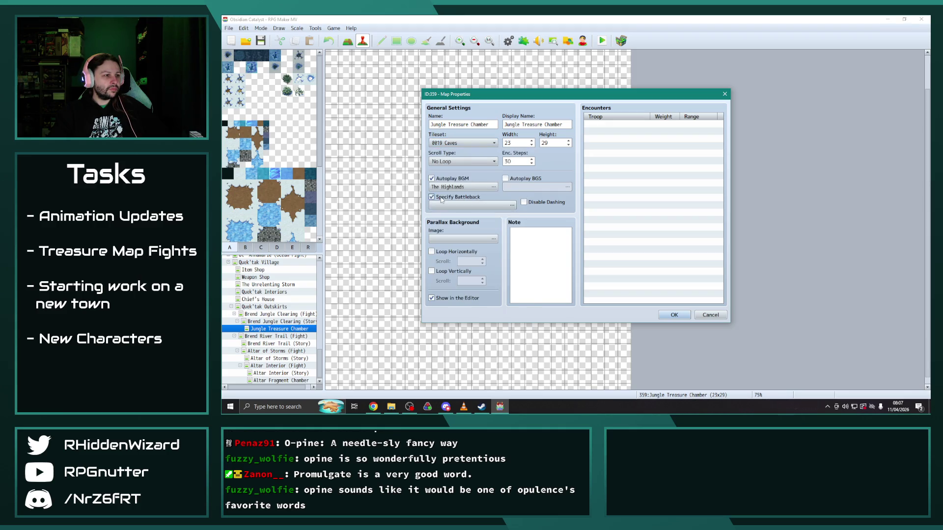
left_click(512, 204)
left_click(459, 179)
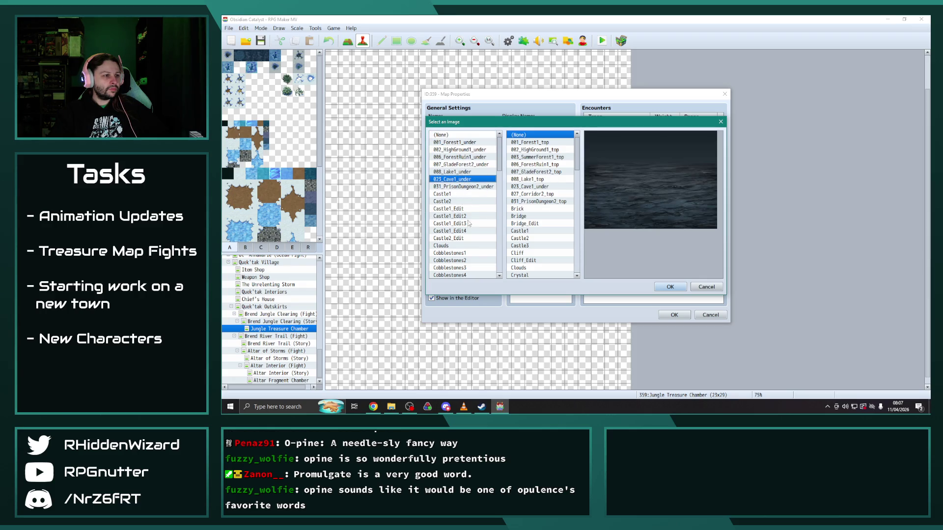
Step: Try the Cobblestones3 floor with backdrops such as 003_SummerForest1, 027_Corridor2 and 023_Cave1
scroll(467, 222, "down", 2)
left_click(449, 231)
left_click(538, 142)
left_click(537, 150)
left_click(537, 157)
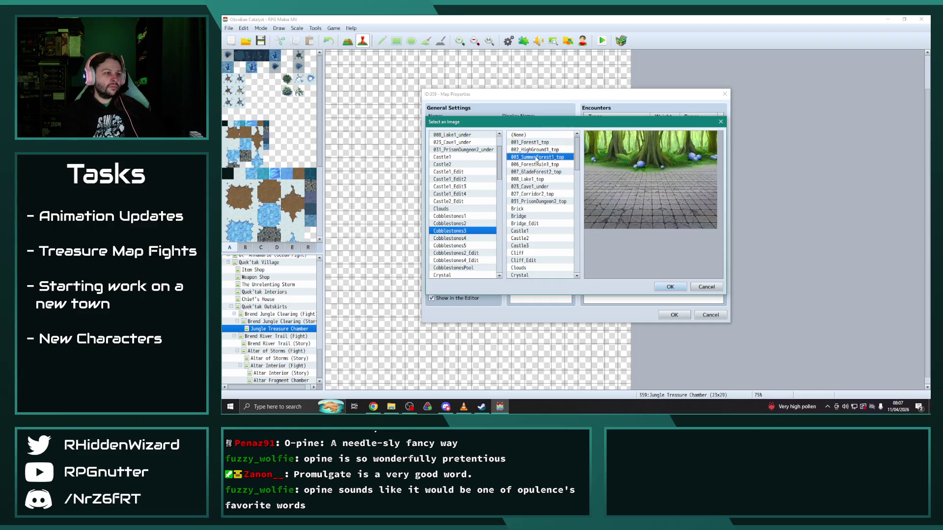
key("Down")
key("Down")
key("Down")
key("Up")
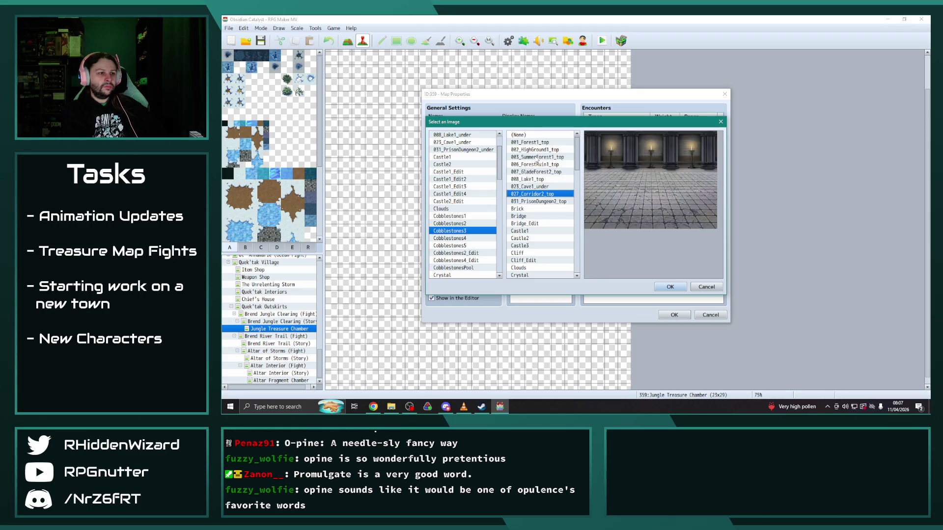
key("Up")
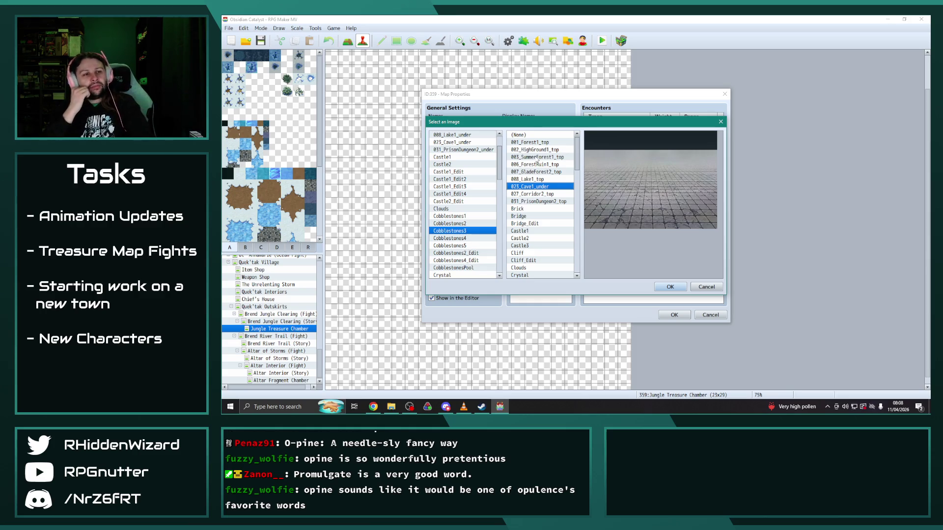
Step: Pick the Cursed Kingdoms cavern backdrop after comparing Brick, Crystal, DemonCastle2 and ruins
key("Down")
key("Down")
key("Down")
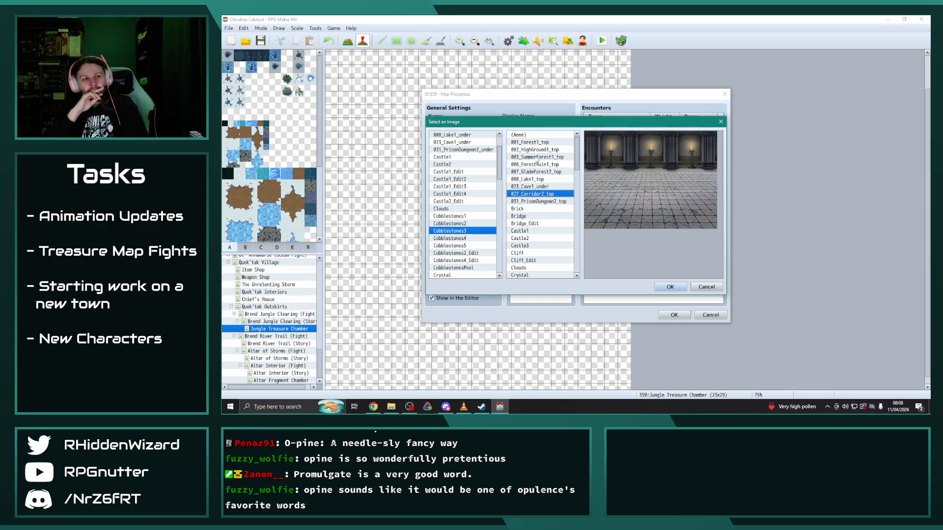
key("Down")
key("Down")
key("Down")
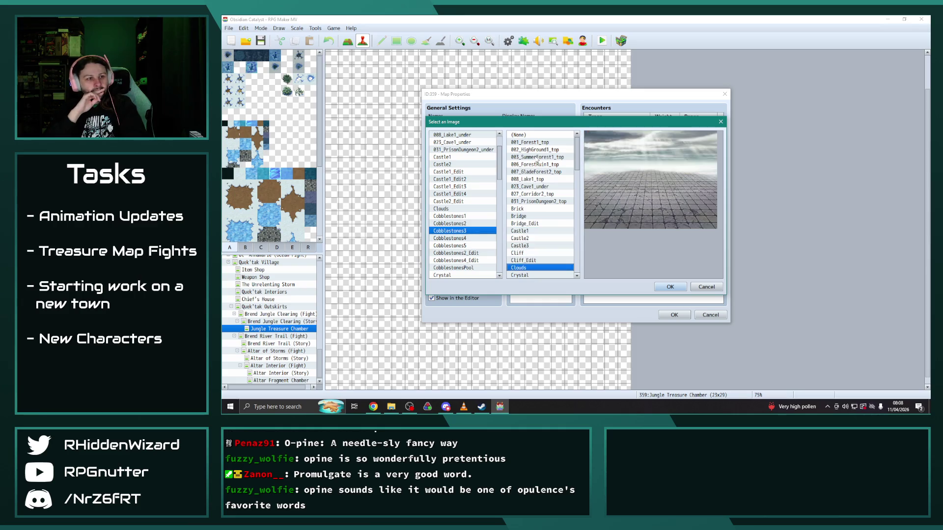
key("Down")
key("Down")
key("Down")
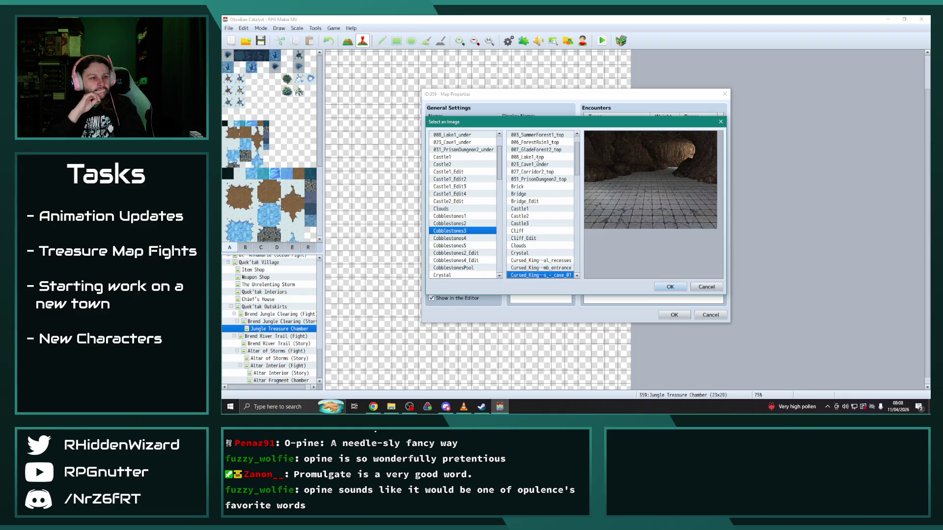
key("Down")
key("Down")
key("Down")
key("Down")
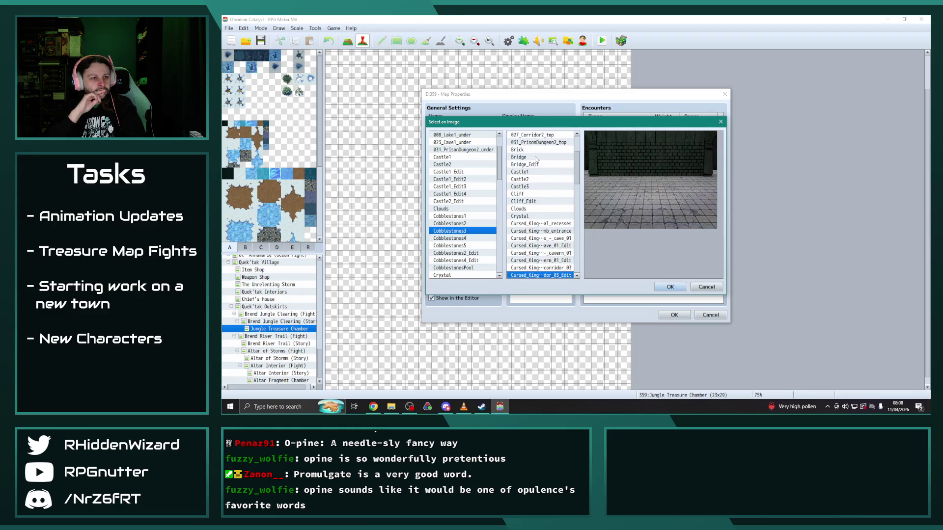
key("Up")
key("Up")
key("Up")
key("Down")
key("Up")
key("Down")
key("Up")
key("Down")
key("Down")
key("Down")
key("Up")
key("Up")
key("Up")
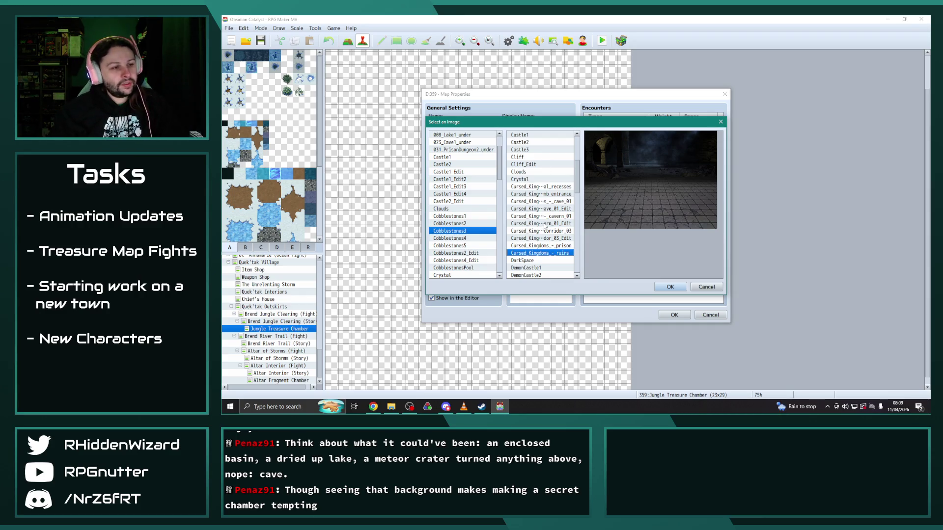
left_click(552, 218)
Step: Choose the Cursed Kingdoms cracked dirt floor and confirm the cave battleback
scroll(468, 243, "down", 4)
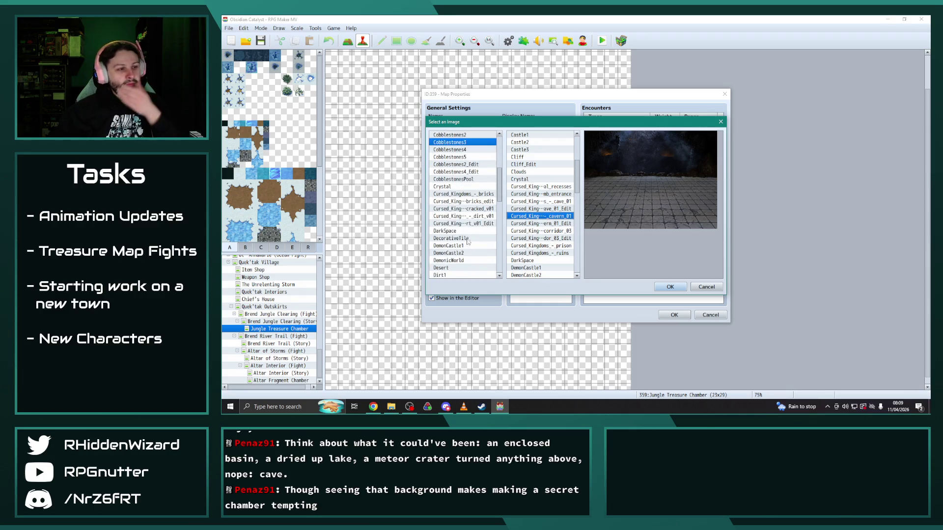
left_click(464, 216)
left_click(463, 209)
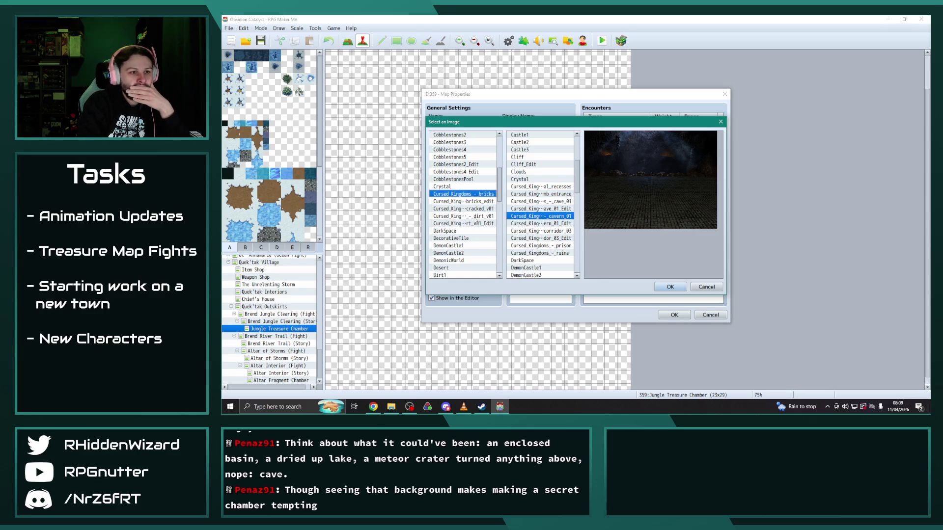
left_click(475, 216)
left_click(475, 224)
key("Up")
key("Up")
key("Down")
key("Up")
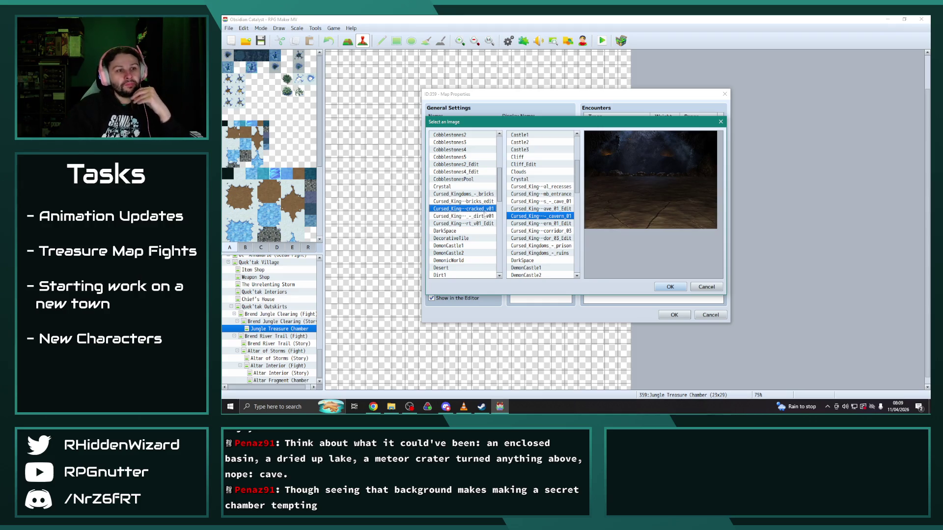
left_click(671, 290)
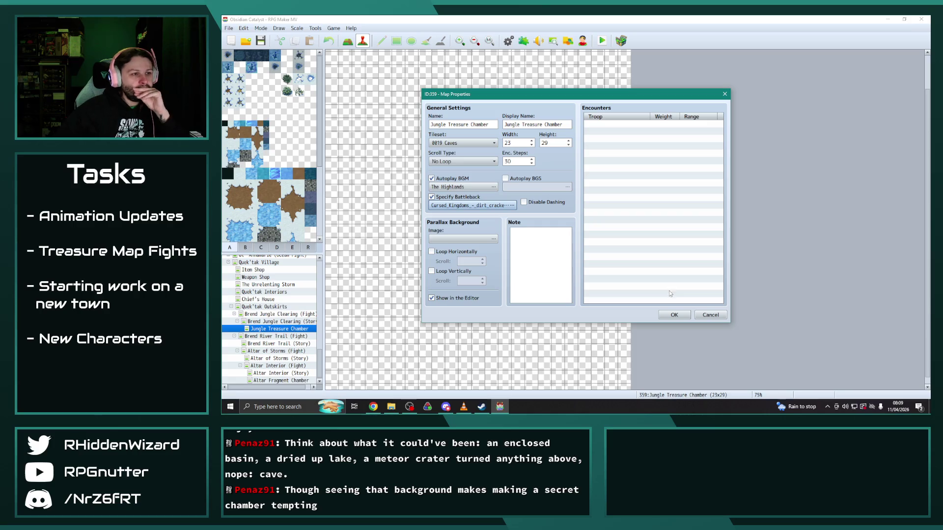
Step: Save the Jungle Treasure Chamber map properties, then switch to another application
left_click(672, 315)
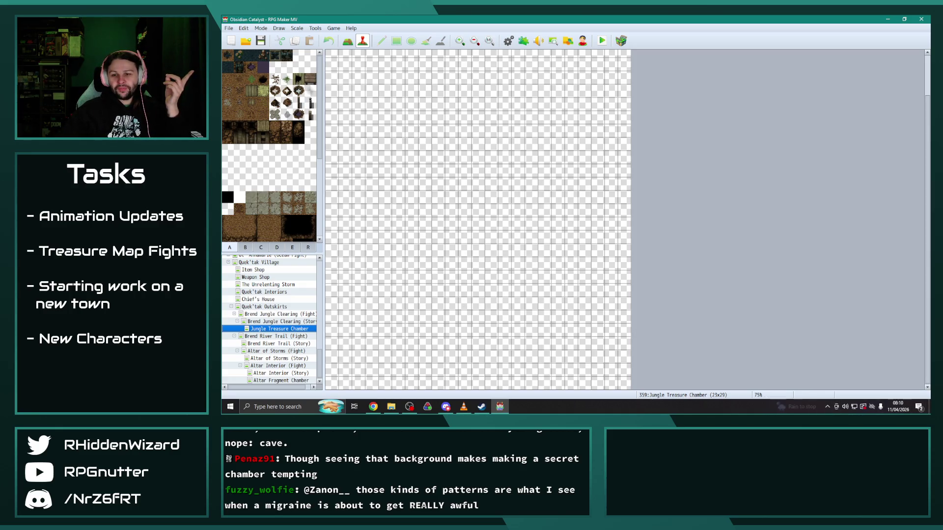
key("alt+Tab")
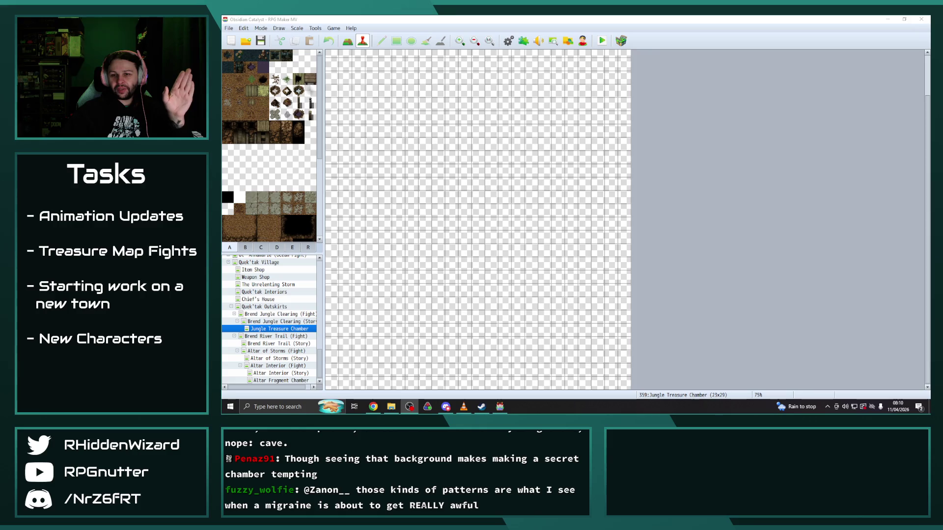
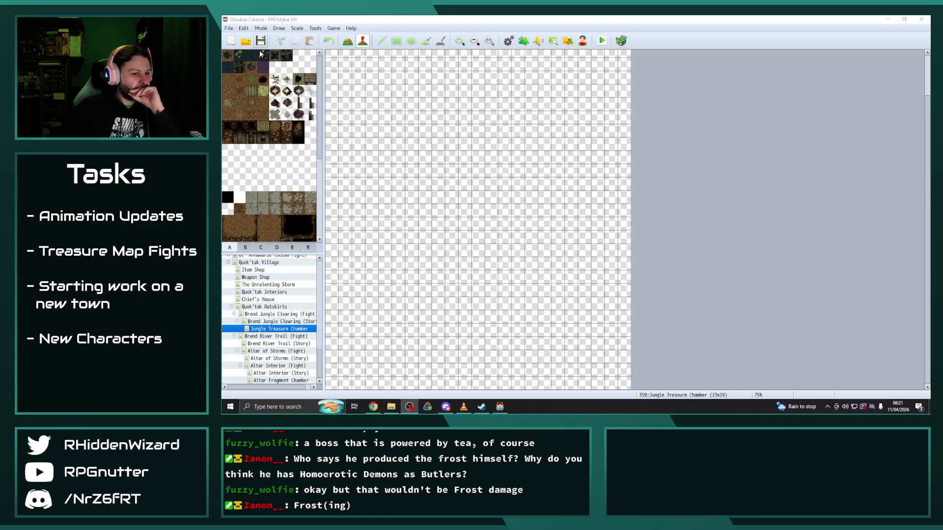
Step: Put the empty Jungle Treasure Chamber map into Map mode with the Fill tool selected
scroll(240, 292, "up", 1)
scroll(287, 313, "down", 1)
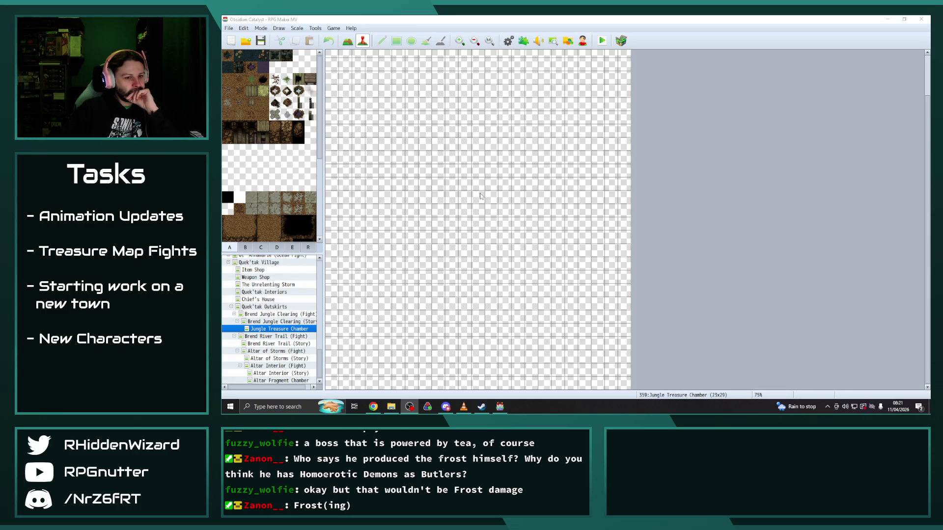
scroll(491, 198, "up", 1)
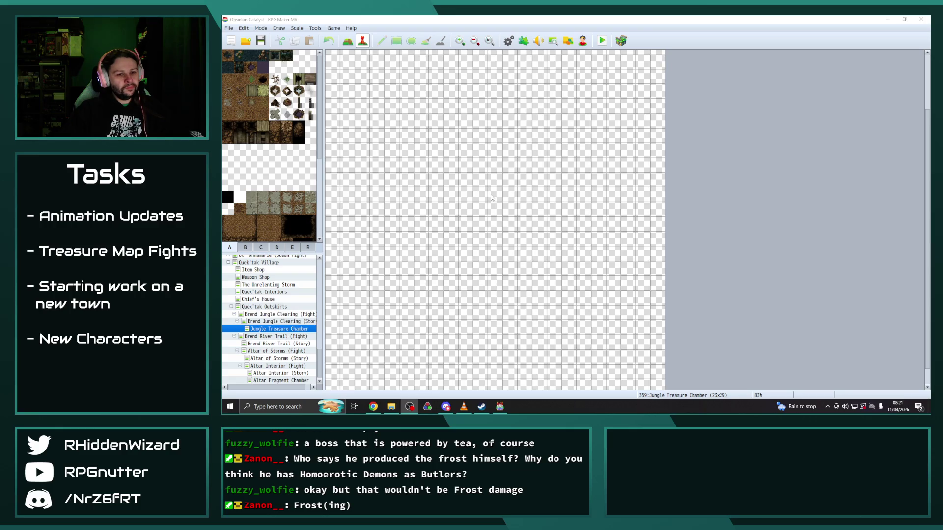
scroll(491, 198, "up", 1)
scroll(491, 197, "up", 1)
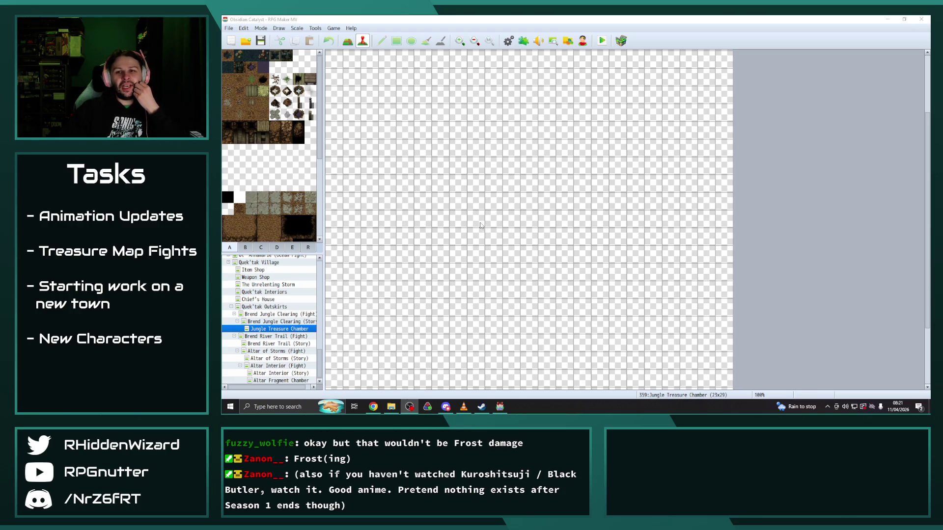
scroll(480, 226, "down", 3)
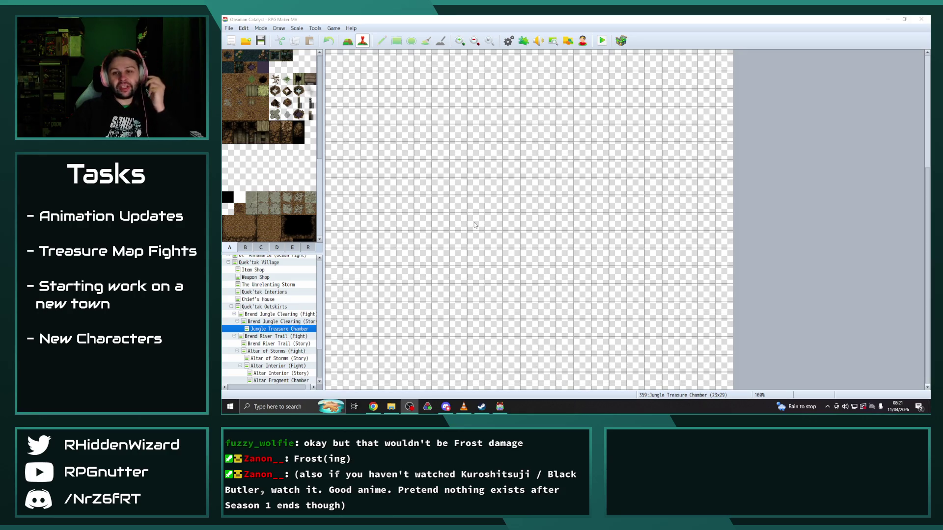
left_click(387, 63)
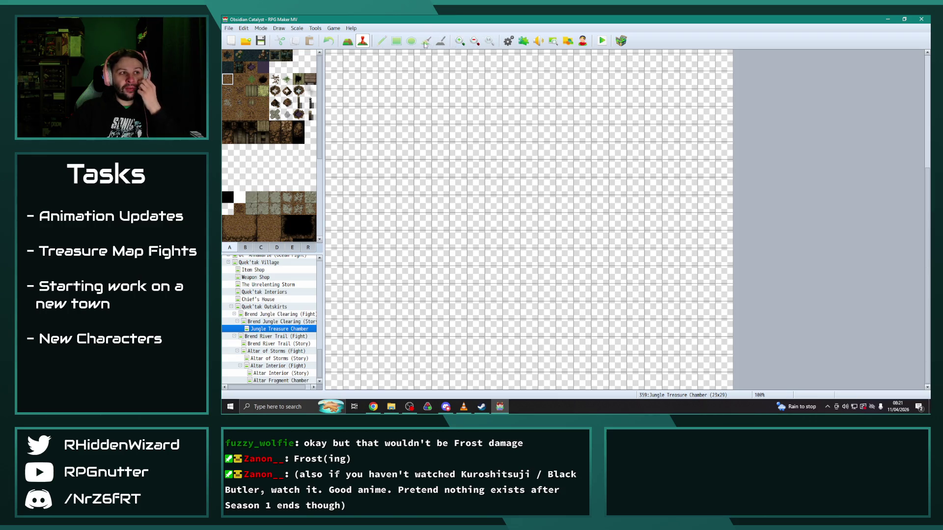
left_click(348, 41)
left_click(426, 41)
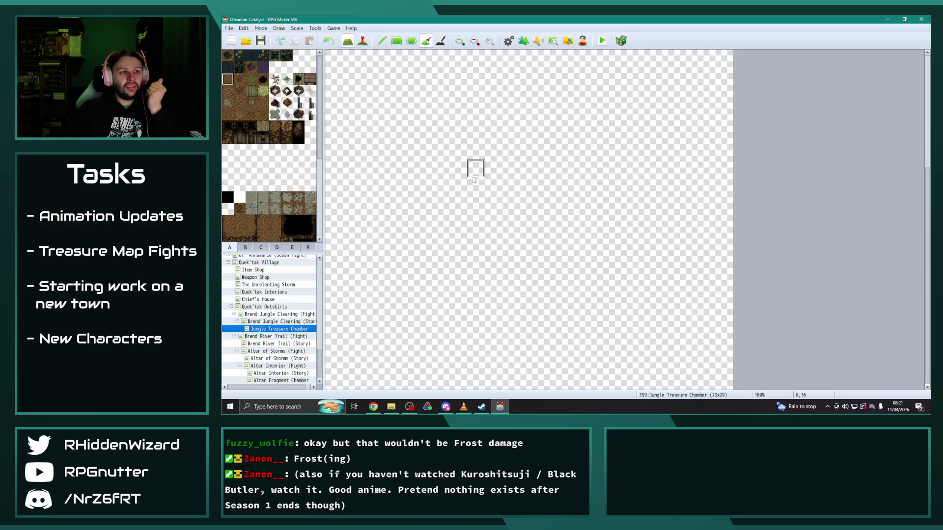
Step: Flood-fill the entire map with brown dirt floor and browse tab B's rock and cliff tiles
left_click(474, 179)
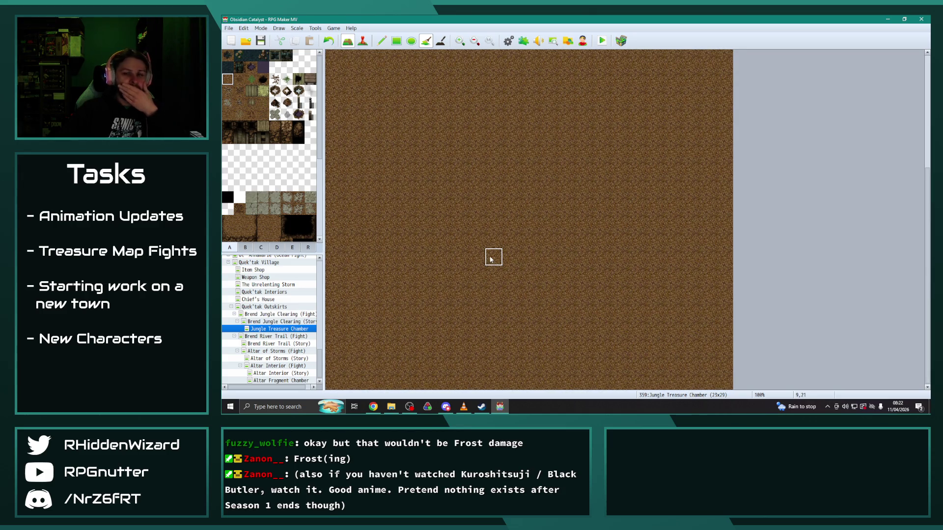
left_click(260, 248)
left_click(277, 248)
left_click(229, 248)
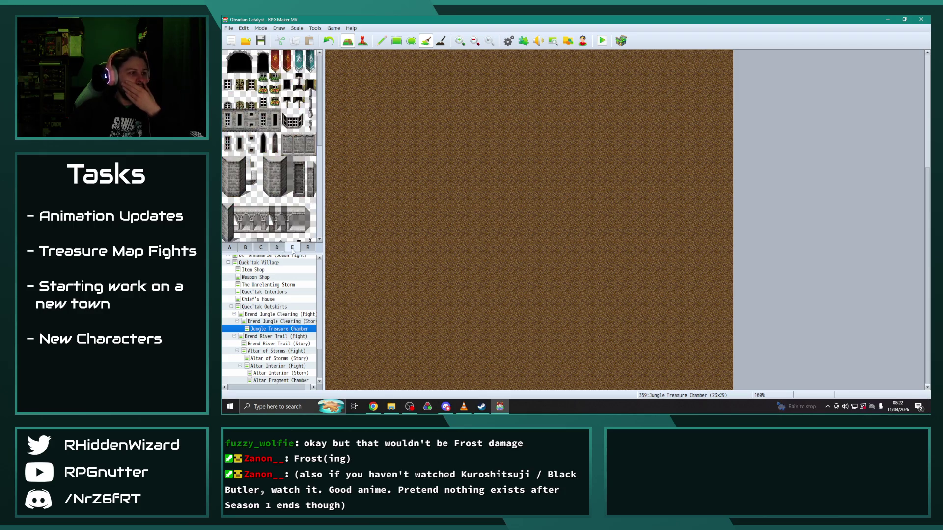
left_click(245, 248)
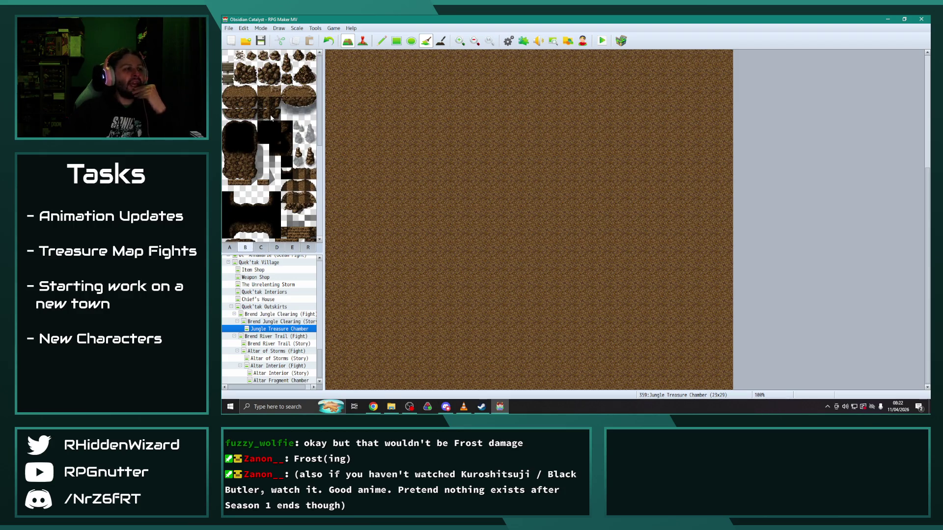
scroll(269, 184, "down", 2)
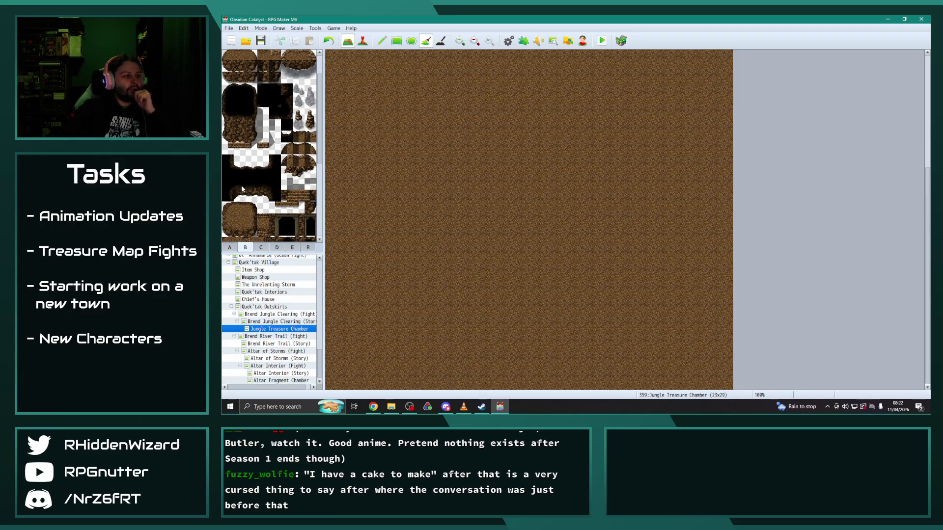
scroll(248, 189, "down", 1)
scroll(256, 176, "down", 3)
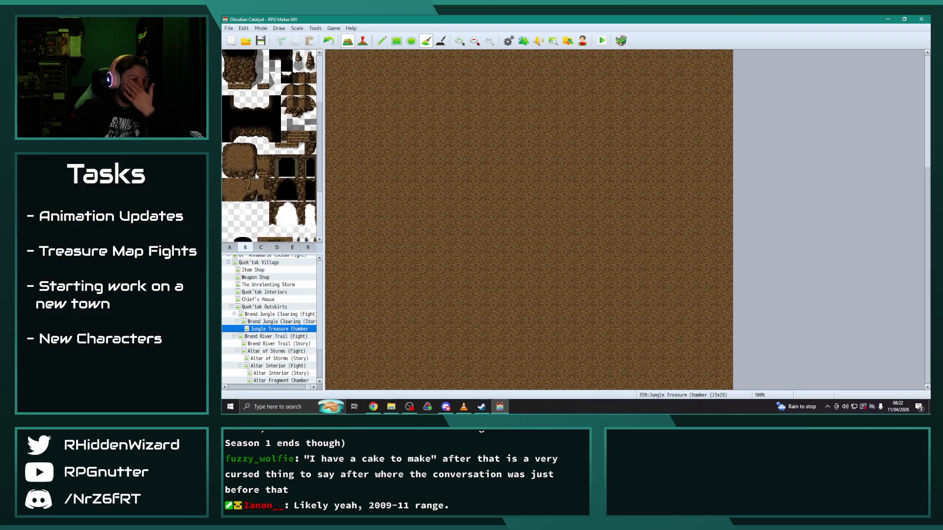
scroll(257, 176, "down", 2)
scroll(260, 178, "up", 2)
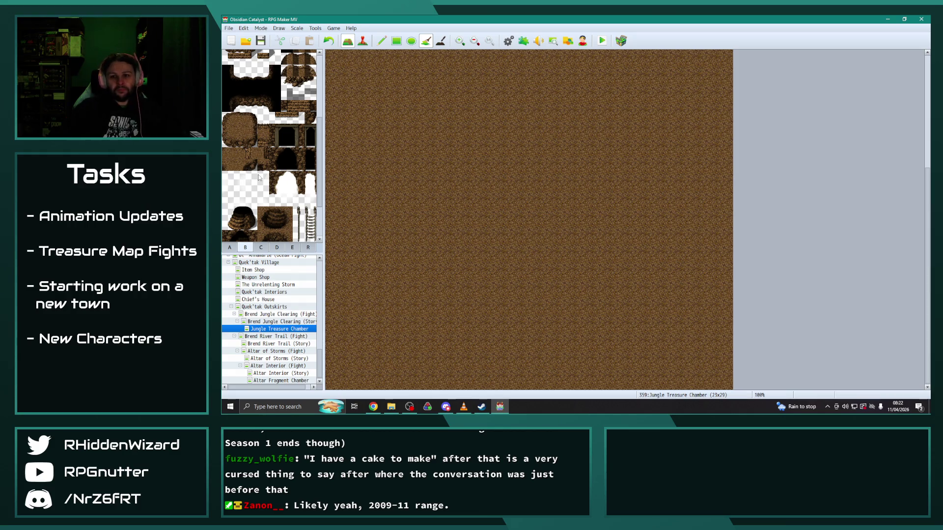
scroll(259, 178, "up", 5)
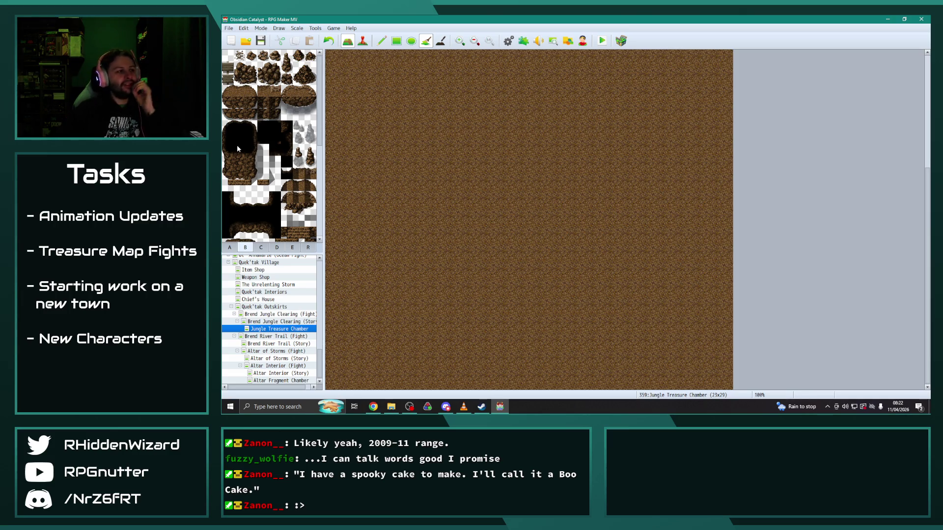
scroll(528, 145, "up", 5)
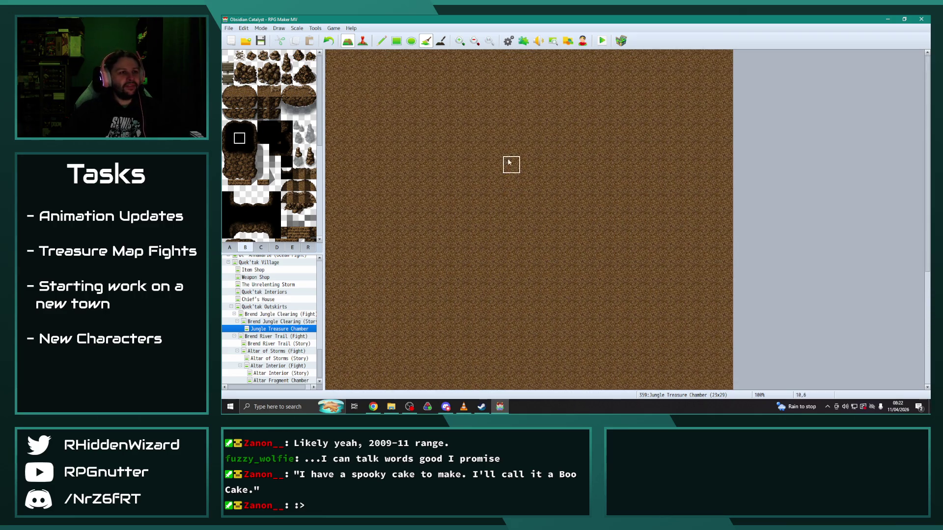
Step: Undo an accidental black fill, then draw black rectangles along the map's top and bottom rows
left_click(497, 55)
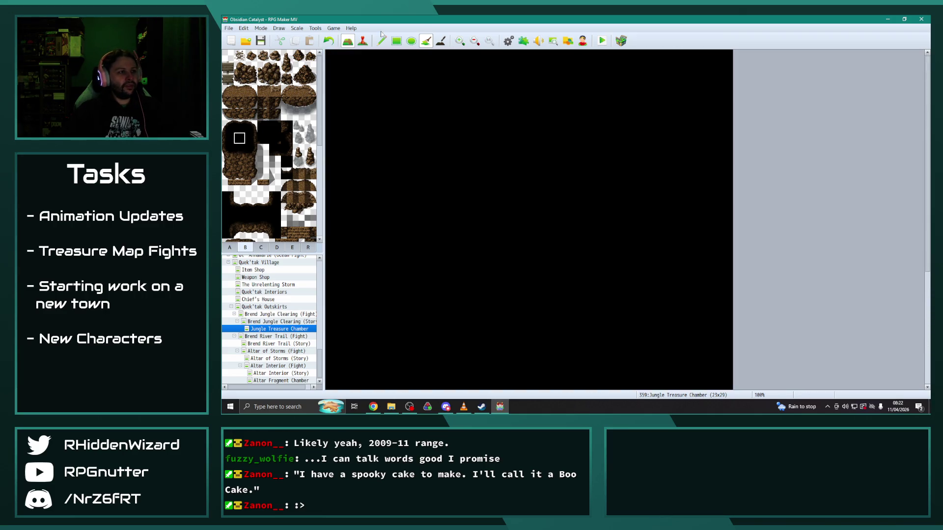
key("ctrl+z")
left_click(397, 41)
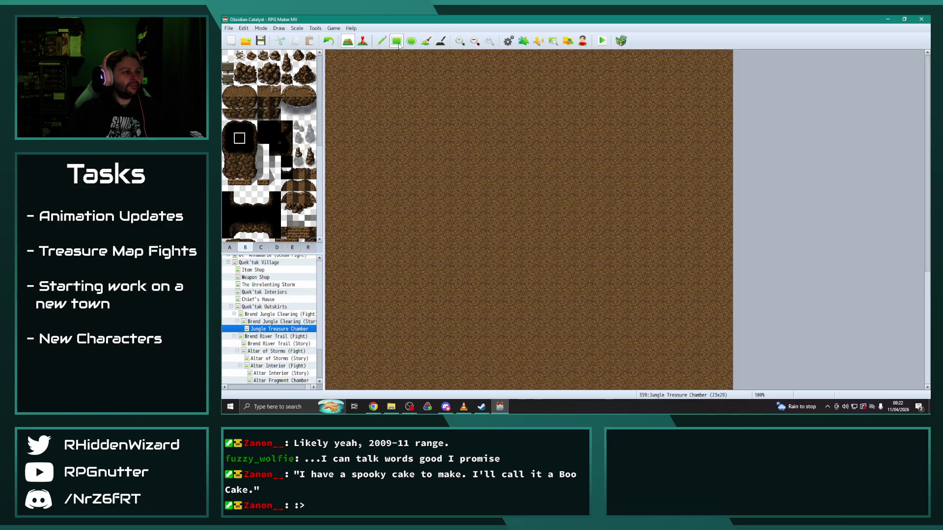
mouse_move(334, 58)
left_mouse_down()
mouse_move(725, 58)
mouse_move(727, 385)
mouse_move(726, 352)
left_mouse_up()
mouse_move(723, 385)
left_mouse_down()
mouse_move(342, 391)
mouse_move(331, 362)
mouse_move(345, 18)
mouse_move(356, 117)
mouse_move(334, 80)
left_mouse_up()
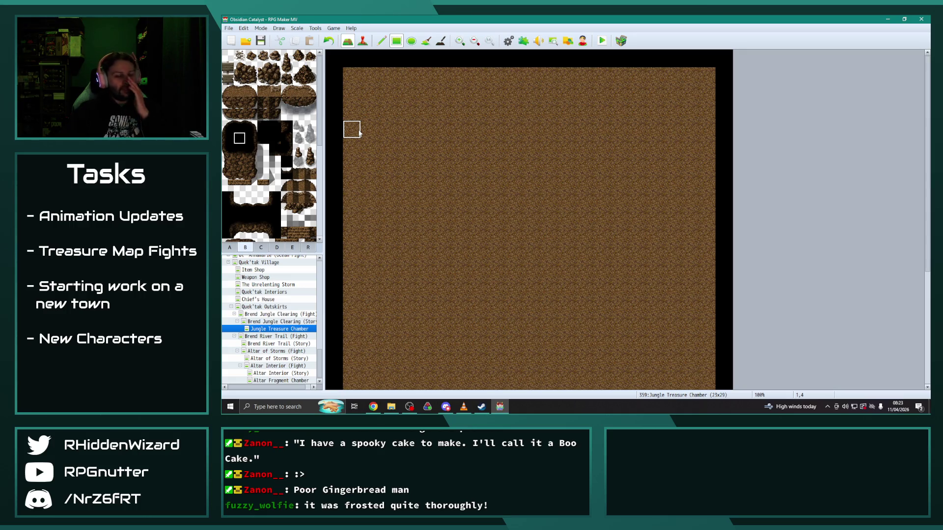
scroll(445, 226, "down", 5)
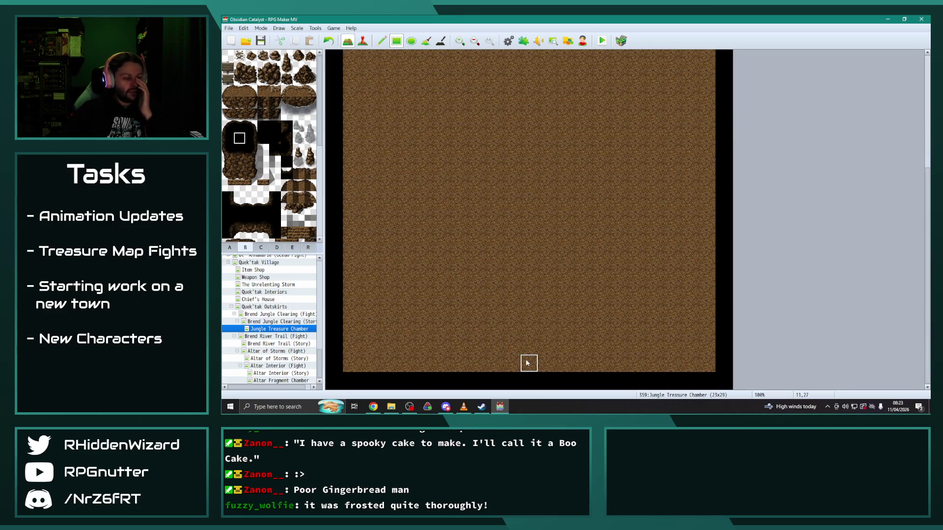
Step: Open a dirt entrance gap in the bottom border, flanked by rock wall tiles
left_click(382, 40)
left_click(493, 381)
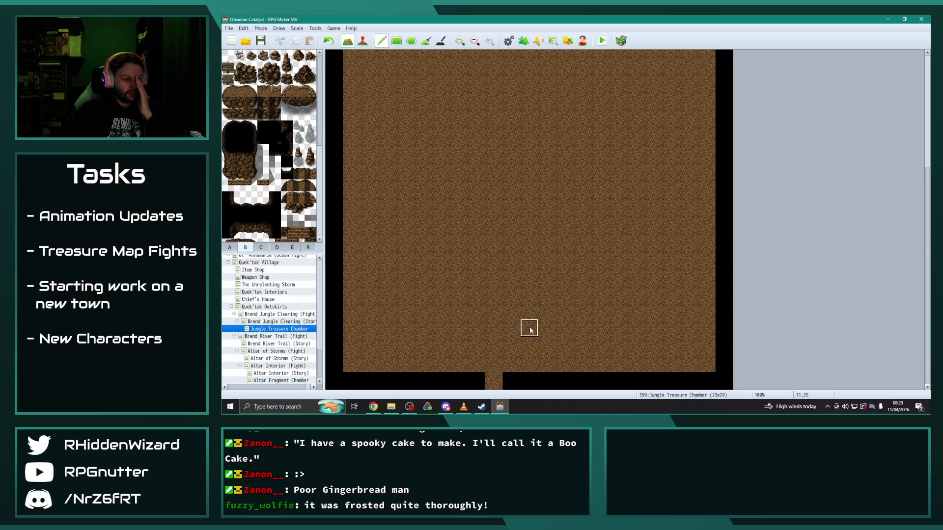
left_click(476, 363)
left_click(476, 381)
left_click(511, 381)
left_click(250, 139)
left_click(476, 381)
left_click(227, 138)
left_click(511, 381)
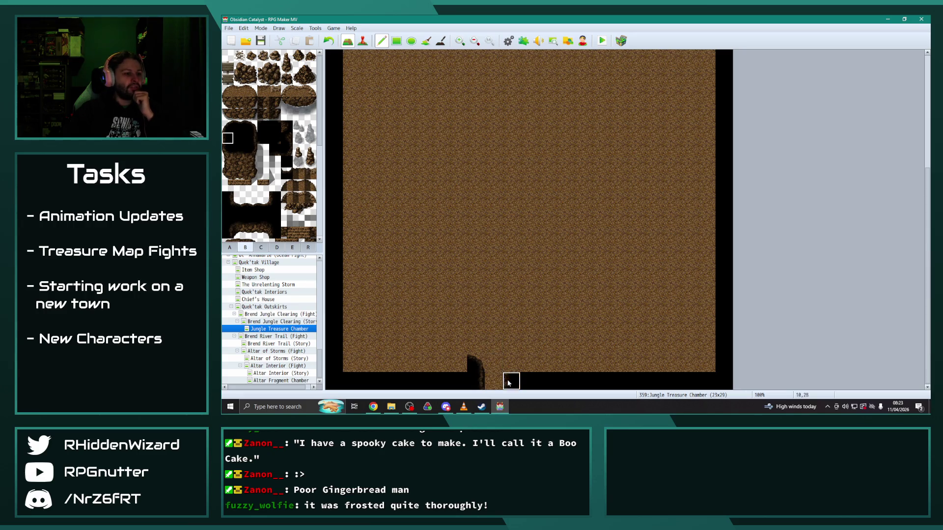
left_click(511, 364)
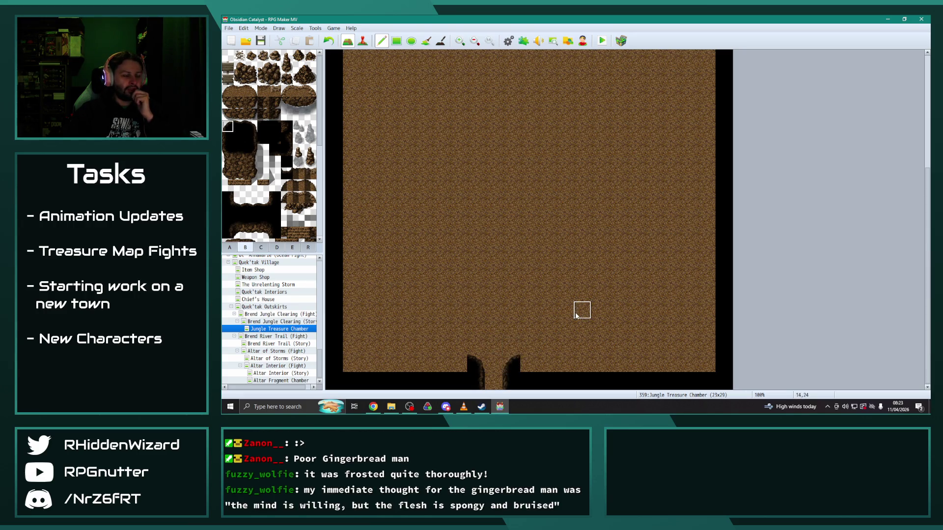
Step: Paint rock wall along the bottom row on both sides of the entrance
left_click(239, 126)
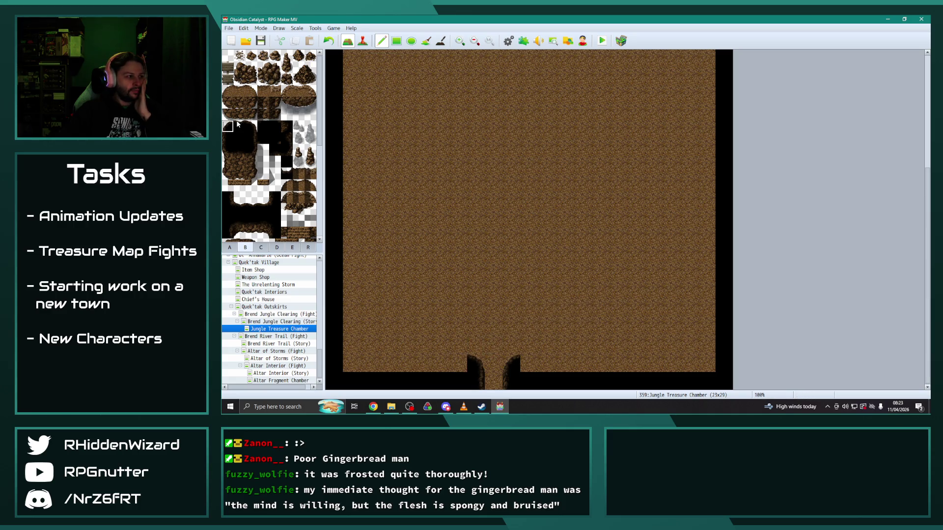
left_click_drag(457, 364, 423, 364)
left_click_drag(528, 364, 546, 363)
left_click_drag(444, 363, 421, 362)
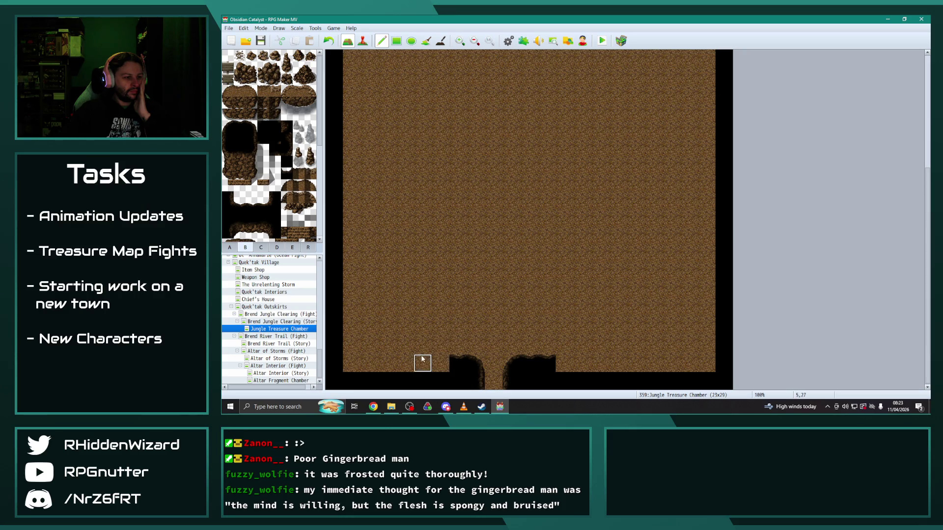
left_click(275, 126)
left_click(441, 363)
left_click(251, 138)
Step: Build a tall dark rock column rising from the bottom wall left of the entrance
left_click_drag(440, 346, 440, 309)
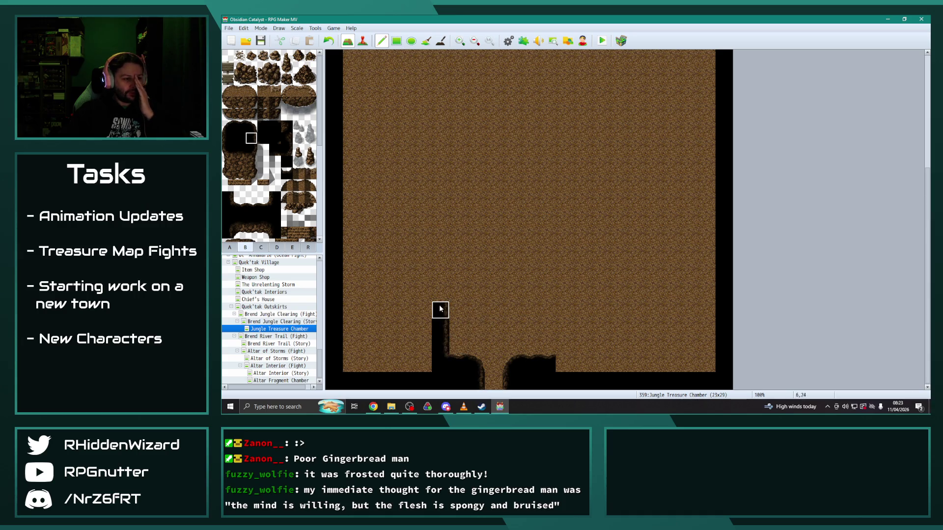
right_click(480, 318)
mouse_move(456, 362)
left_mouse_down()
mouse_move(440, 343)
mouse_move(440, 307)
left_mouse_up()
left_click(273, 129)
left_click(458, 363)
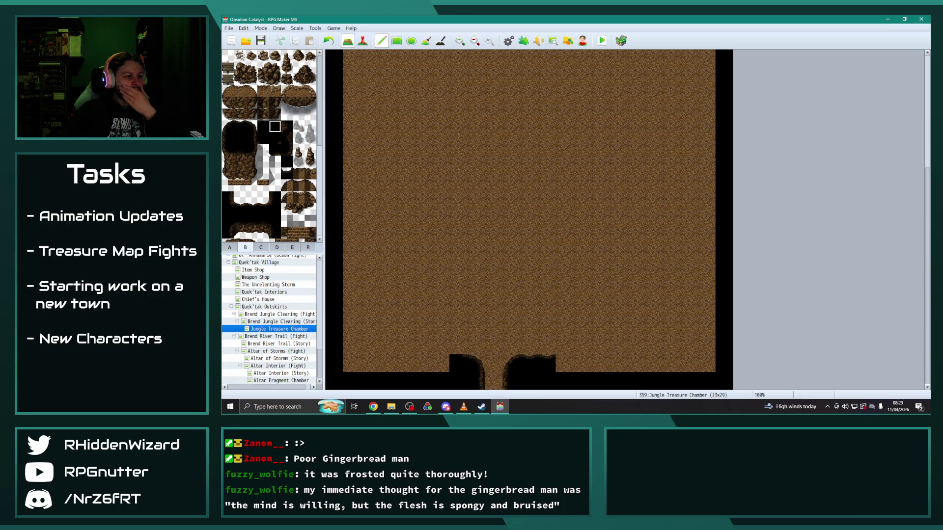
left_click(251, 139)
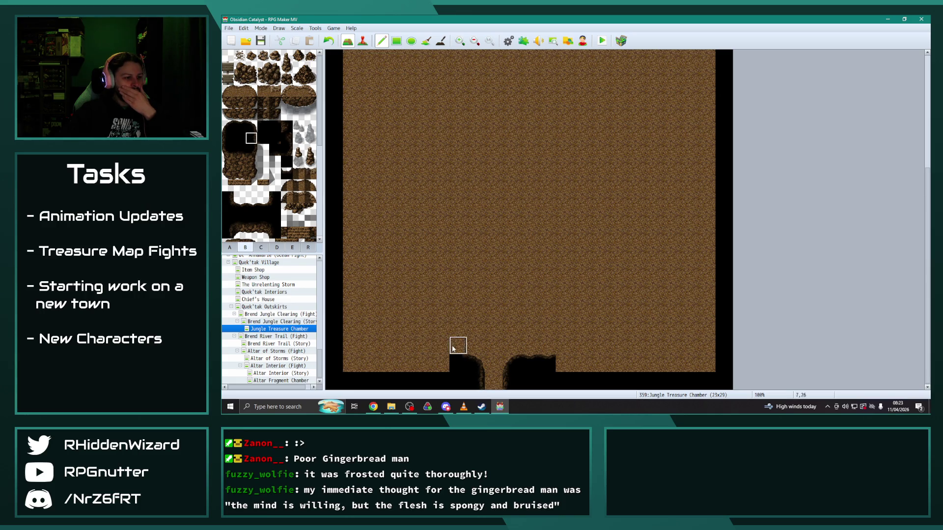
left_click_drag(456, 344, 453, 313)
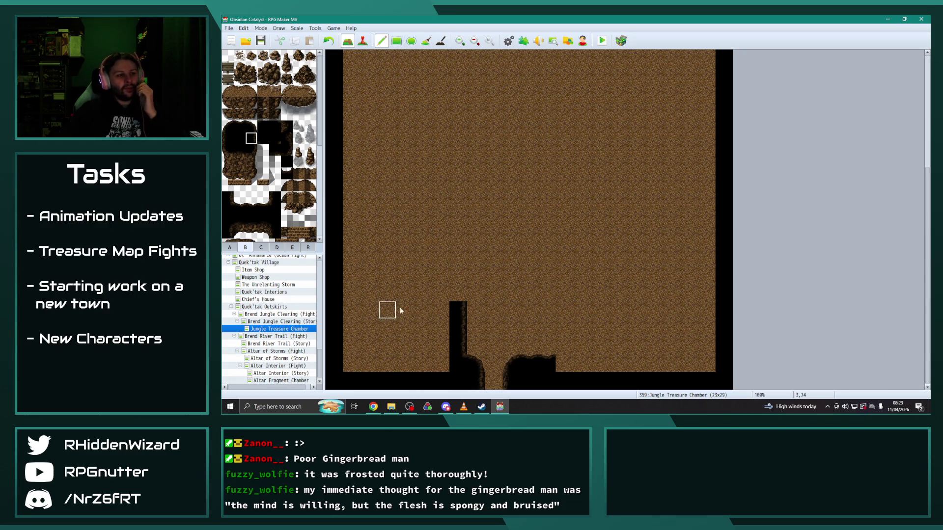
scroll(426, 313, "up", 5)
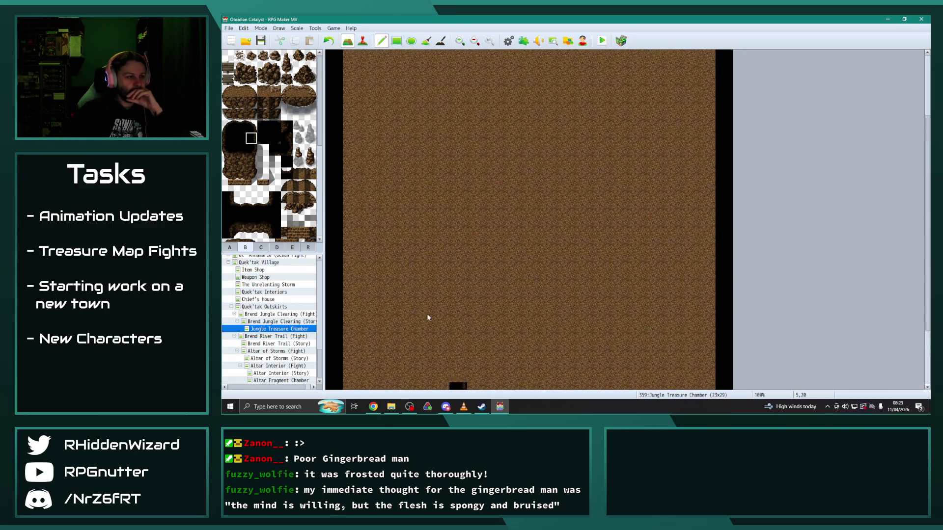
scroll(427, 309, "down", 5)
scroll(423, 305, "up", 4)
scroll(420, 300, "down", 4)
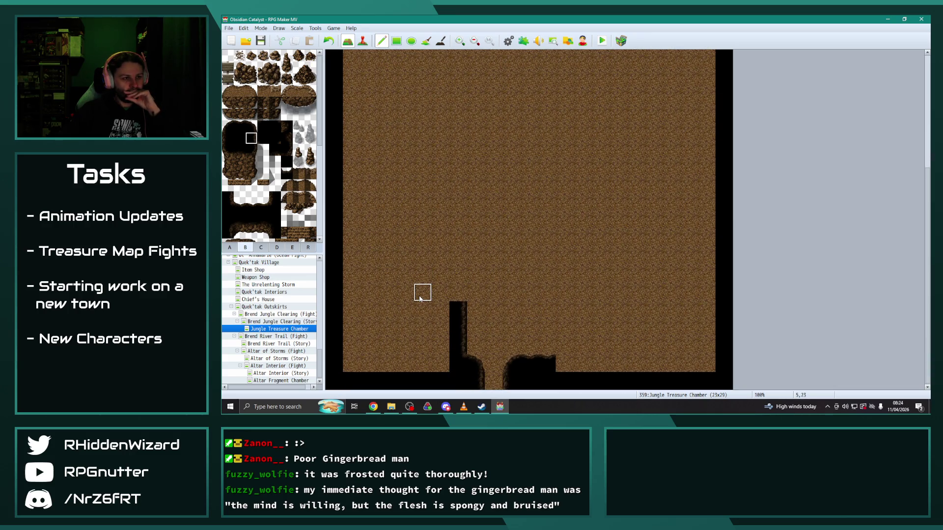
scroll(420, 298, "up", 2)
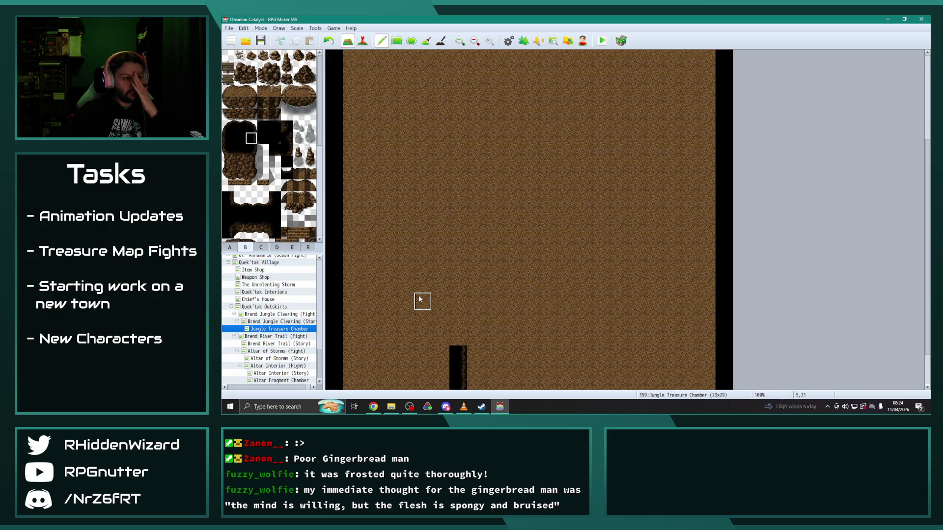
scroll(418, 299, "down", 2)
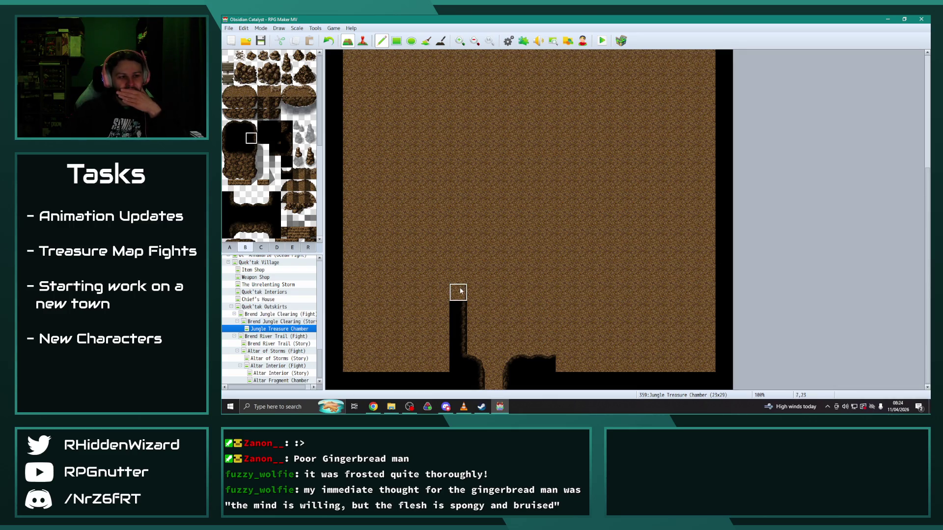
Step: Widen the cliff column's top with cliff tiles extending left and downward
left_click(251, 126)
left_click(458, 293)
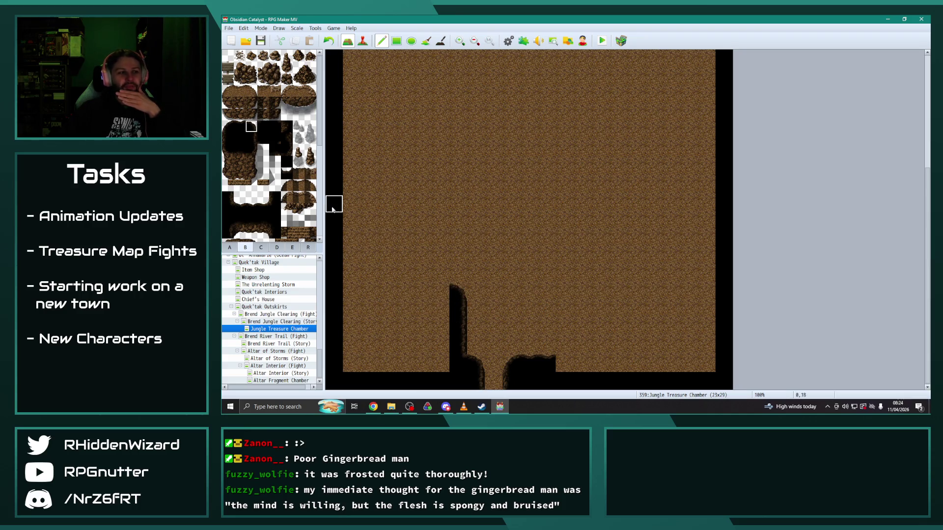
left_click(227, 127)
left_click(440, 292)
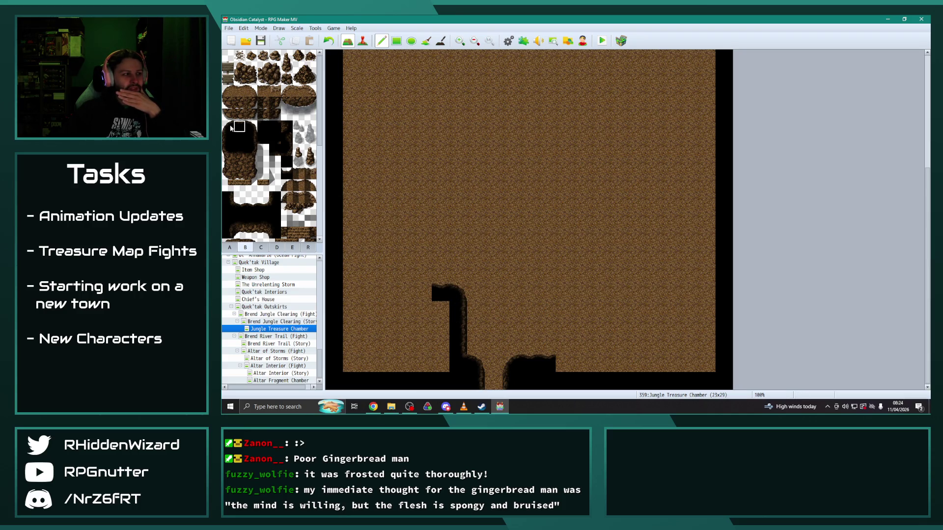
left_click(422, 294)
left_click(412, 313)
left_click(227, 140)
left_click(404, 328)
Step: Fill the bottom-left tiles with black wall and place a cliff-edge tile at the lower left
left_click(265, 129)
left_click(405, 364)
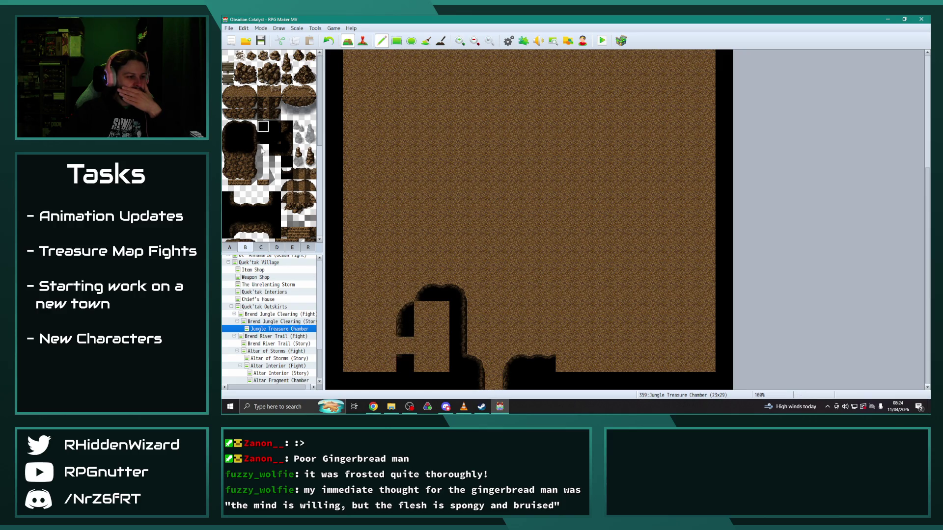
left_click(239, 127)
left_click(387, 364)
left_click(370, 363)
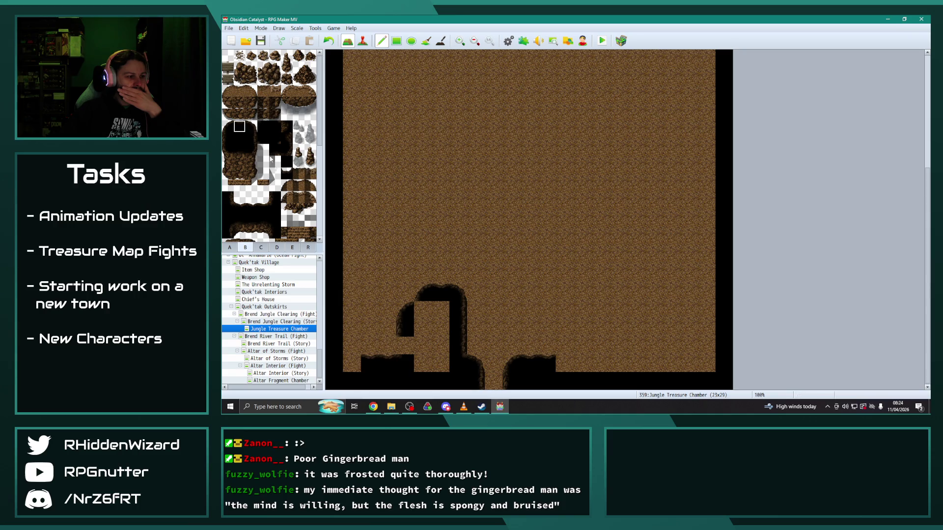
left_click(251, 126)
left_click(352, 346)
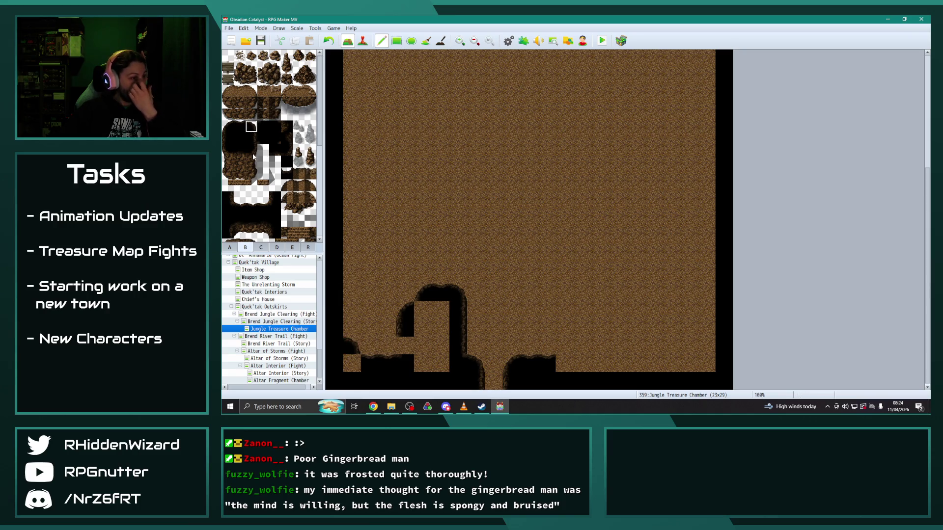
key("ctrl+z")
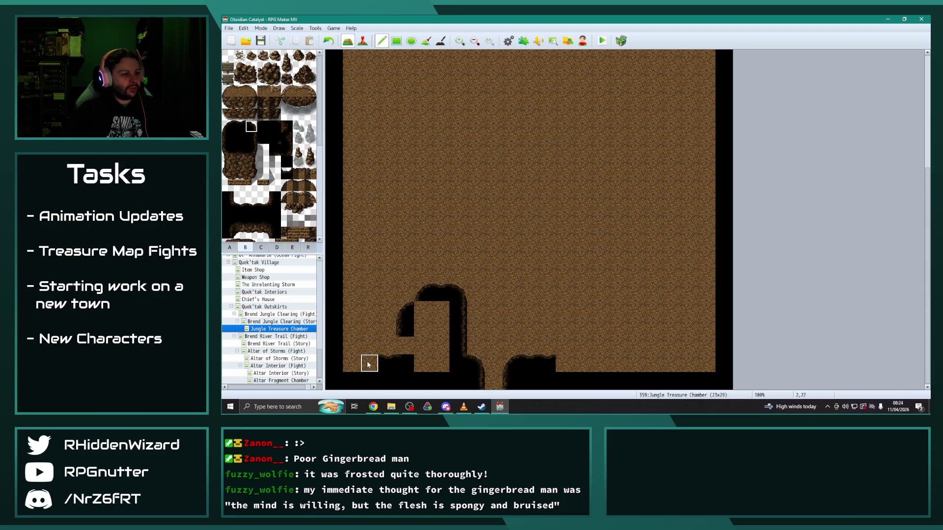
left_click(369, 364)
key("ctrl+z")
left_click(370, 345)
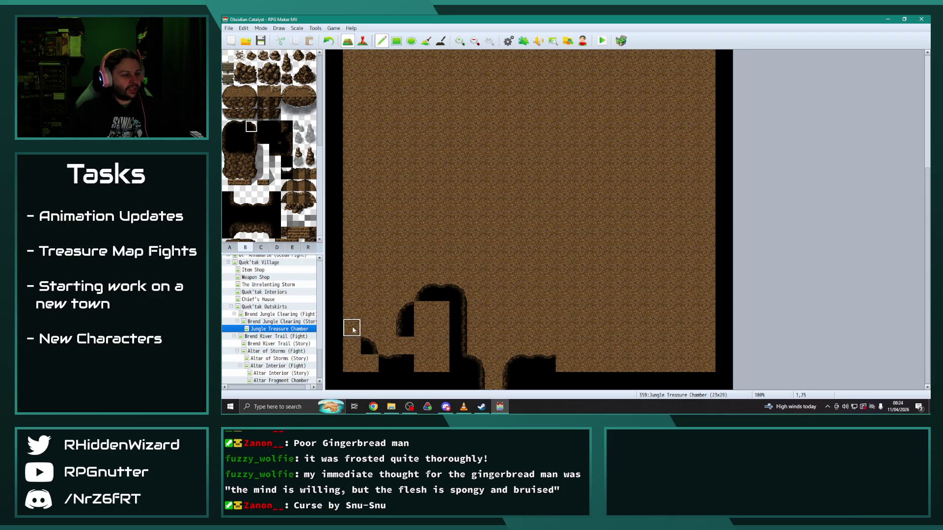
key("ctrl+z")
left_click(359, 347)
Step: Repaint the black left border column with dirt floor from bottom to top
left_click_drag(333, 328, 333, 255)
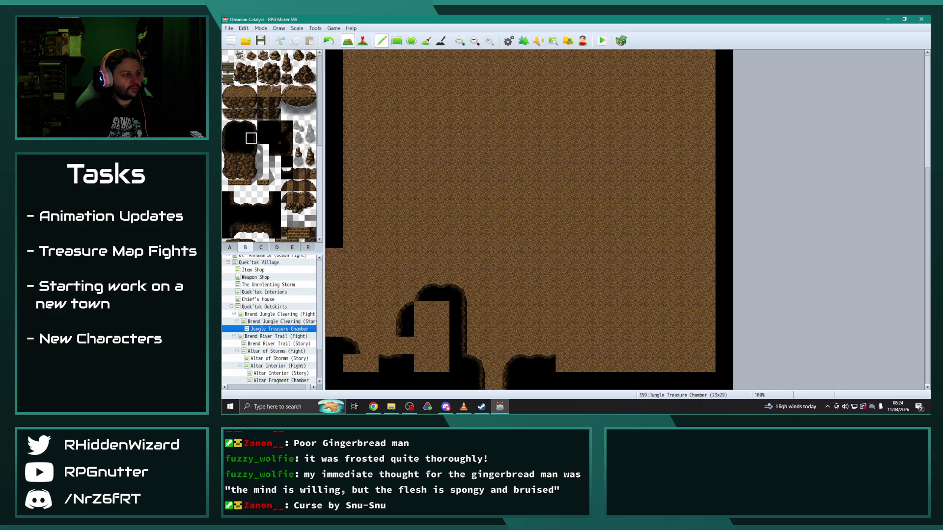
left_click_drag(332, 328, 334, 165)
key("ctrl+z")
left_click_drag(331, 238, 335, 74)
scroll(373, 208, "up", 4)
scroll(367, 207, "up", 1)
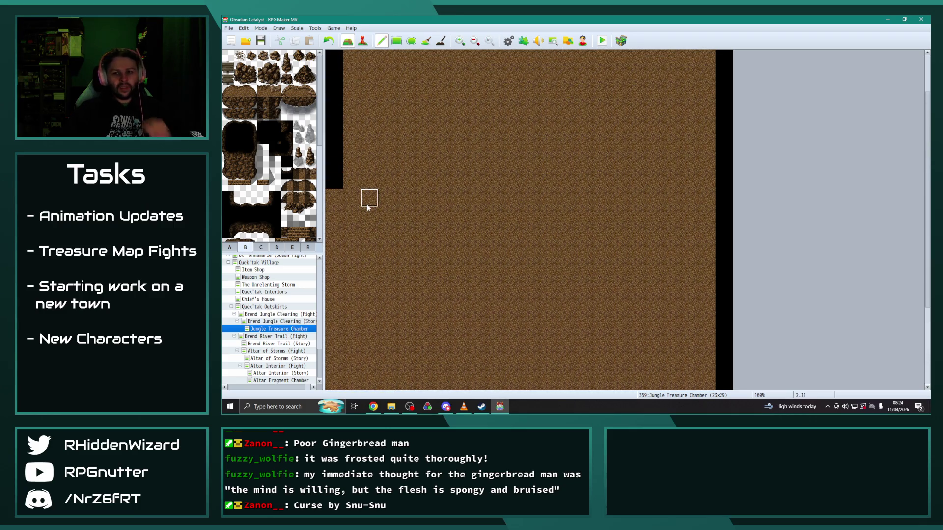
left_click_drag(334, 127, 333, 198)
scroll(365, 269, "down", 1)
scroll(365, 269, "down", 3)
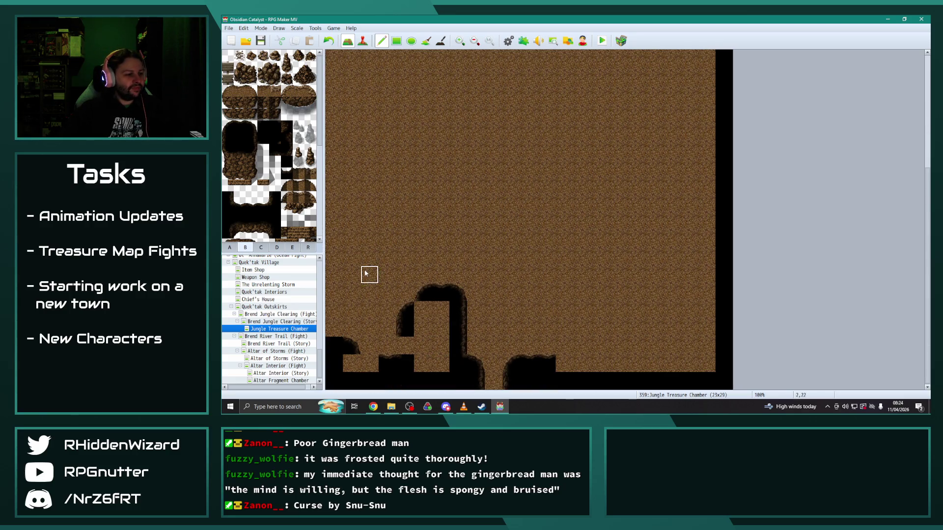
Step: Make the column solid black wall, including its top-left corner and two bottom-left tiles
left_click(333, 334)
left_click(352, 363)
left_click(239, 127)
left_click_drag(387, 363, 368, 362)
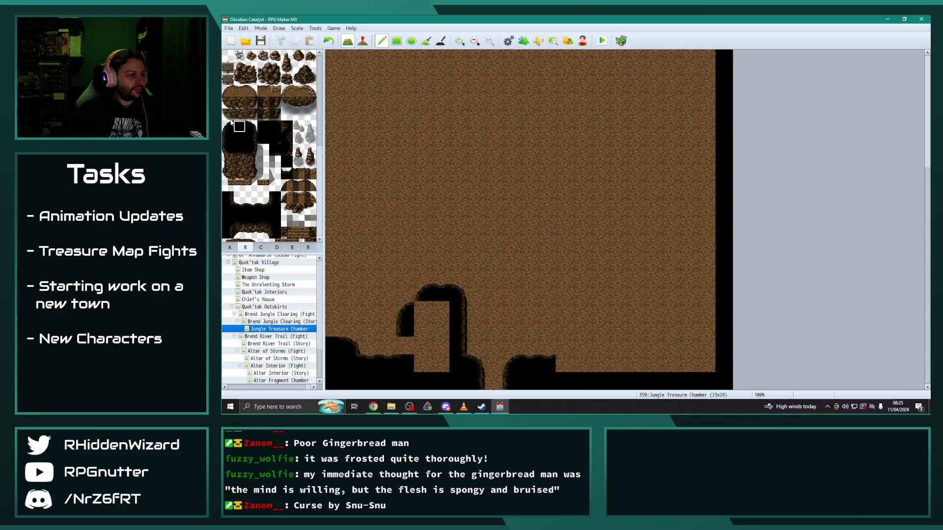
left_click(227, 138)
left_click(264, 127)
left_click(423, 310)
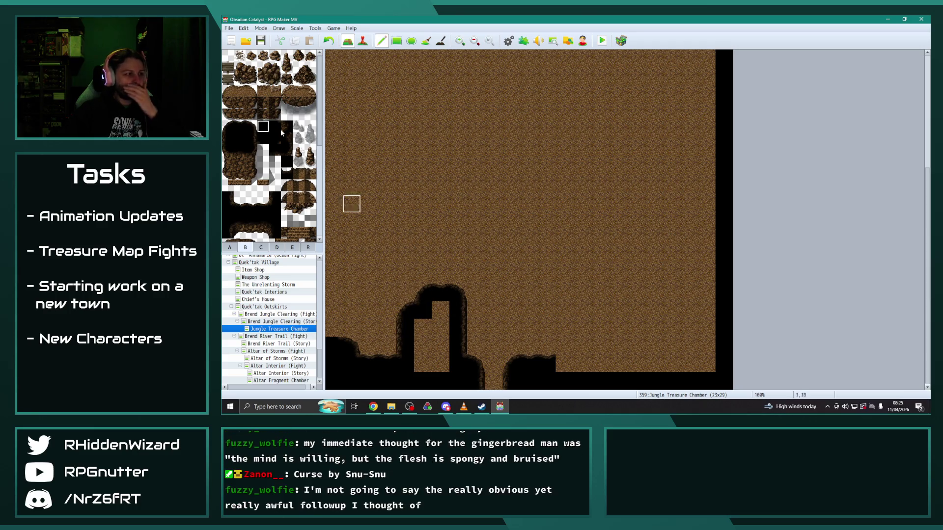
left_click(239, 138)
mouse_move(437, 343)
left_mouse_down()
mouse_move(419, 322)
mouse_move(440, 309)
left_mouse_up()
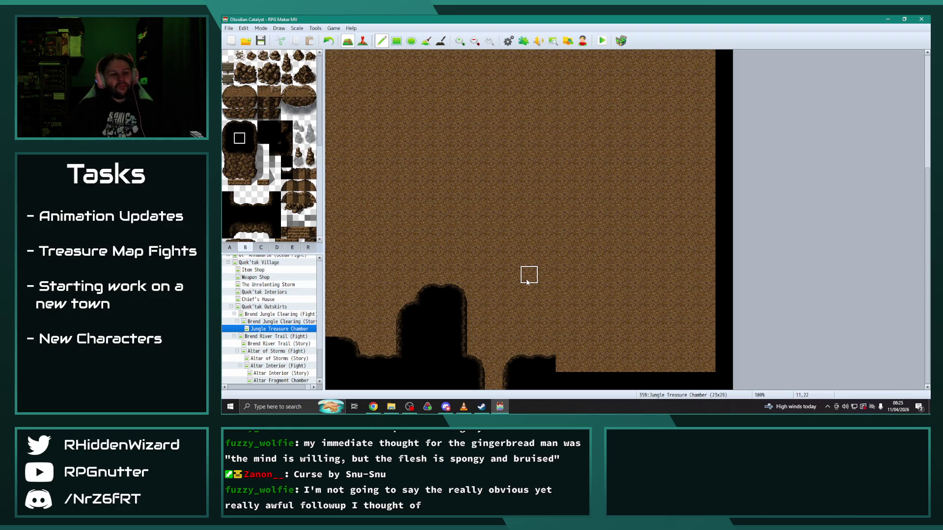
Step: Paint a wall strip up the map's left edge
scroll(558, 284, "up", 2)
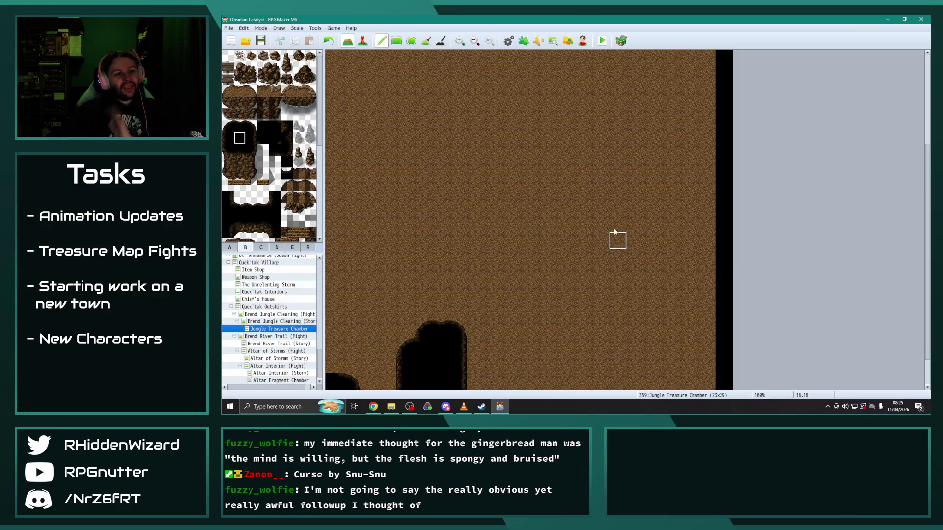
scroll(645, 286, "down", 2)
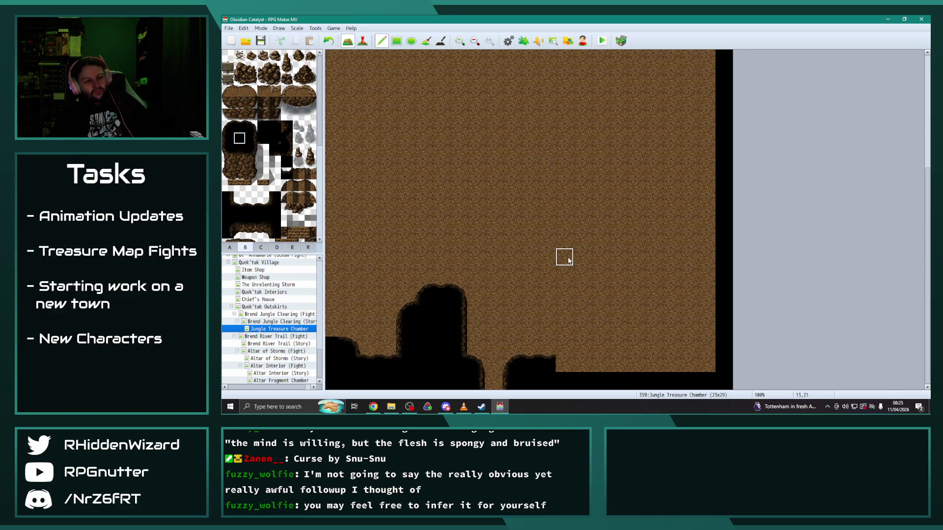
scroll(564, 262, "up", 2)
scroll(550, 265, "down", 2)
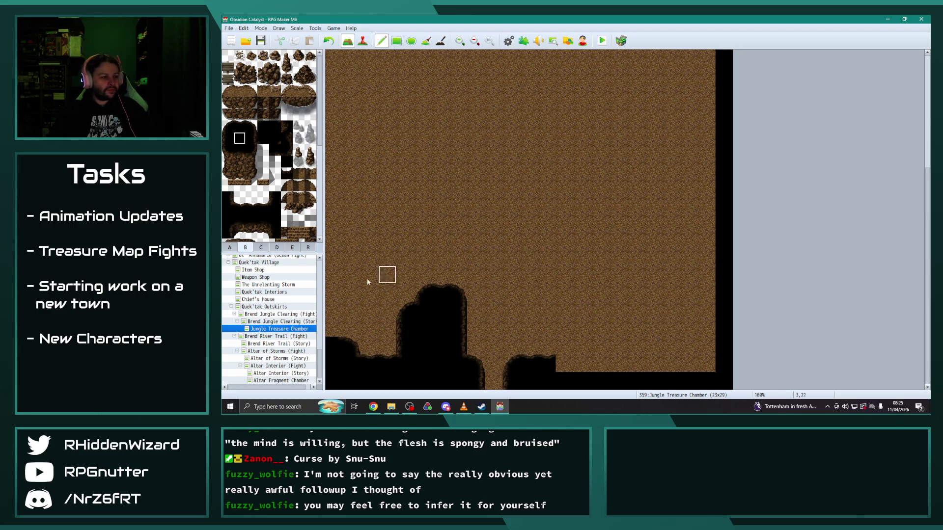
mouse_move(334, 312)
left_mouse_down()
mouse_move(332, 326)
mouse_move(333, 172)
left_mouse_up()
scroll(365, 223, "up", 2)
Step: Paint black and wall-face tiles up the upper-left edge to form a stepped wall
left_click(334, 194)
right_click(333, 212)
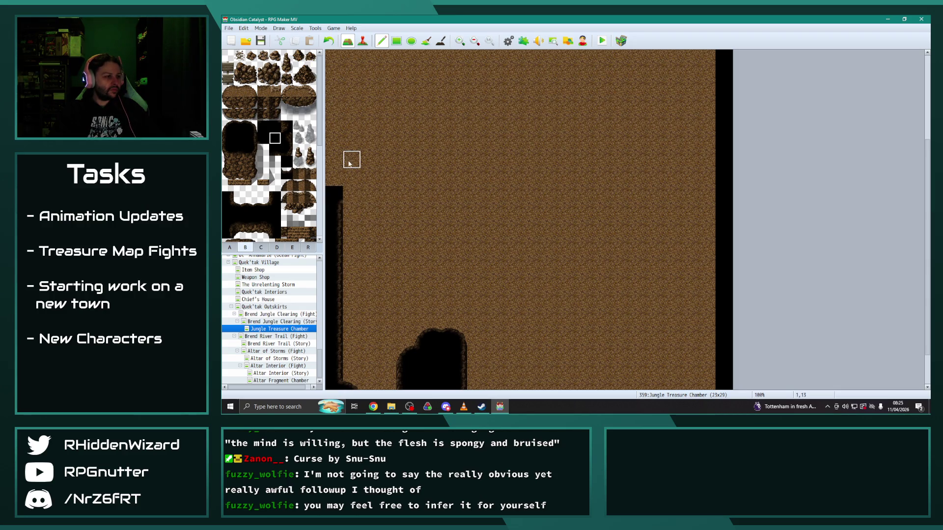
left_click(351, 177)
left_click(251, 149)
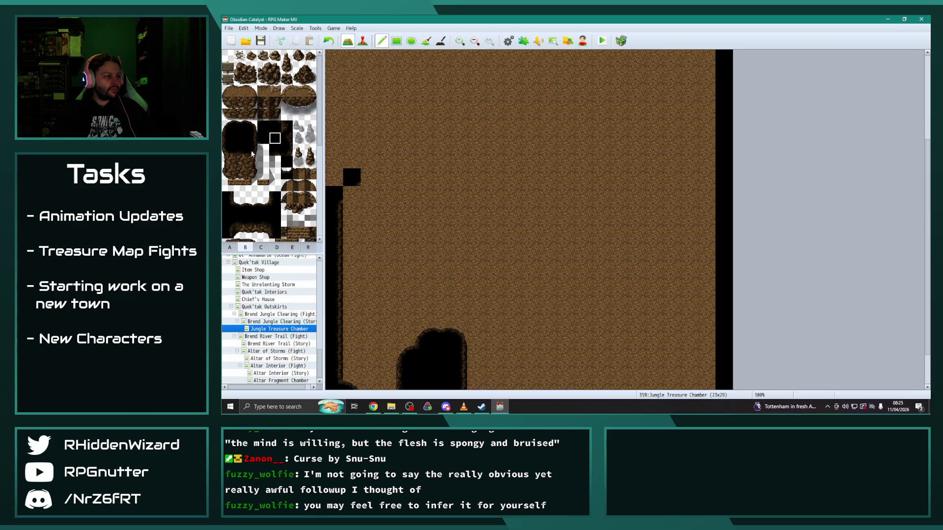
left_click(351, 195)
left_click(272, 140)
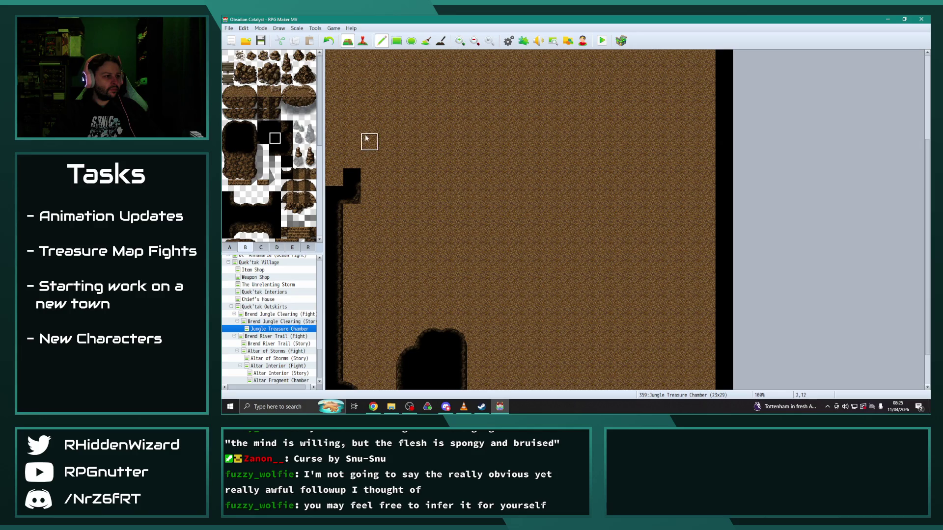
left_click(369, 124)
left_click(250, 150)
left_click(369, 177)
left_click(251, 138)
left_click_drag(370, 145, 369, 160)
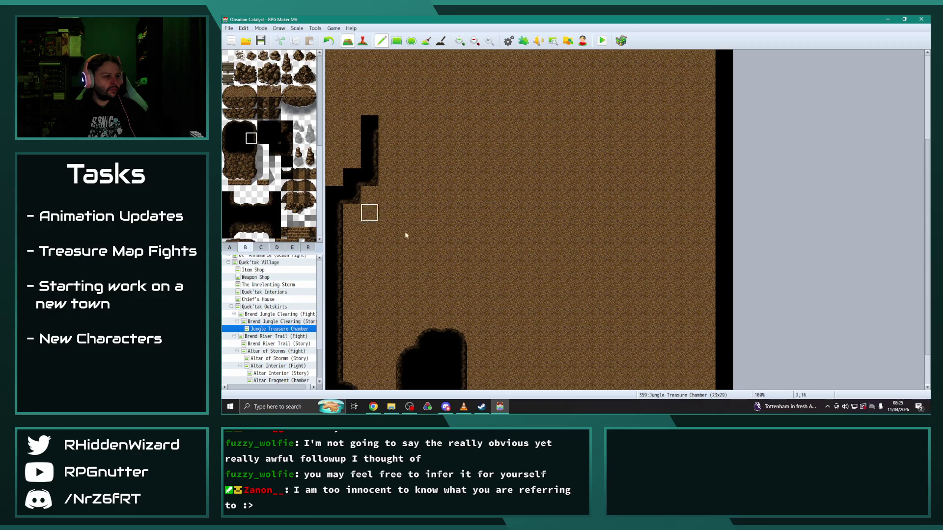
scroll(408, 236, "down", 3)
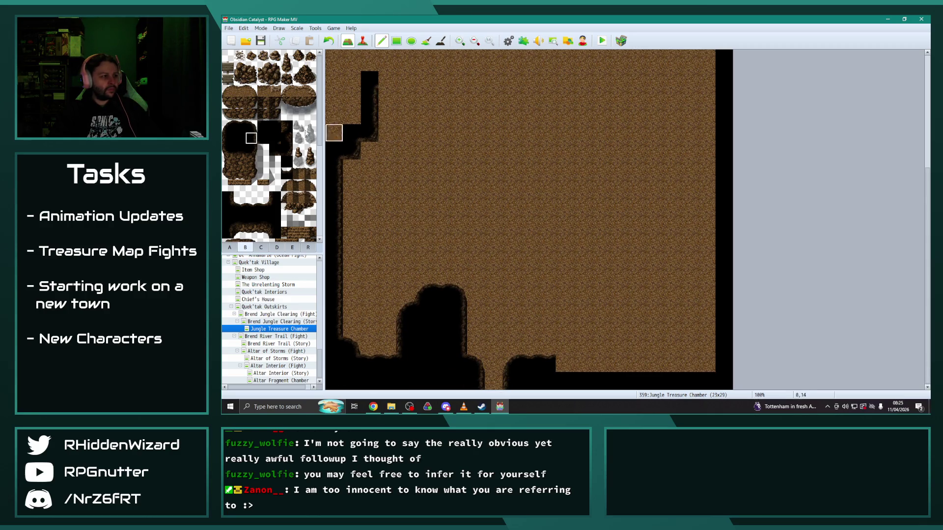
Step: Place a 2x2 square rock pillar mid-map and cover misplaced left-wall rock tiles with dirt
left_click_drag(229, 154, 252, 180)
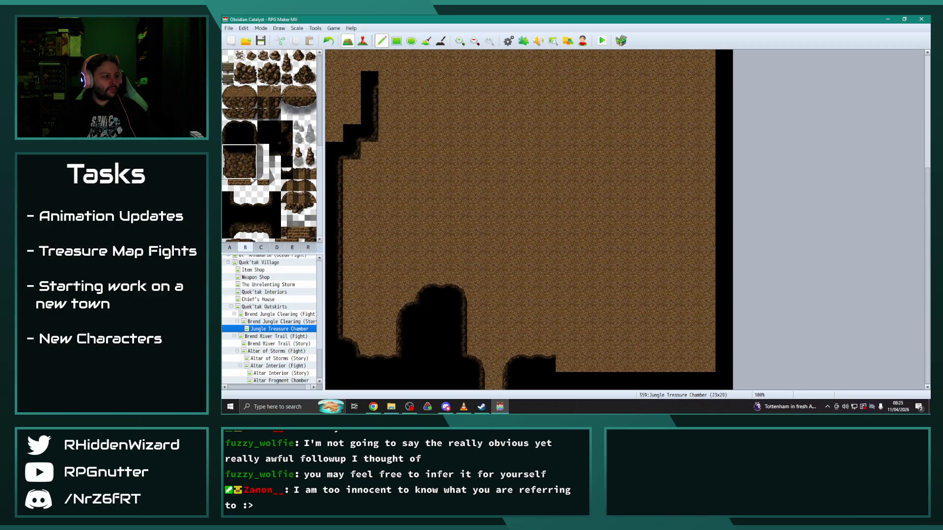
left_click(425, 197)
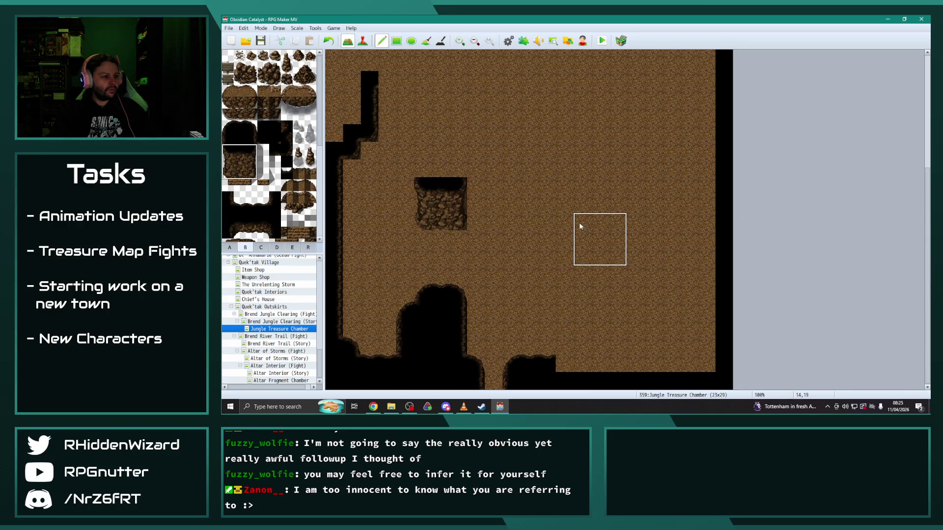
left_click(252, 166)
left_click(352, 175)
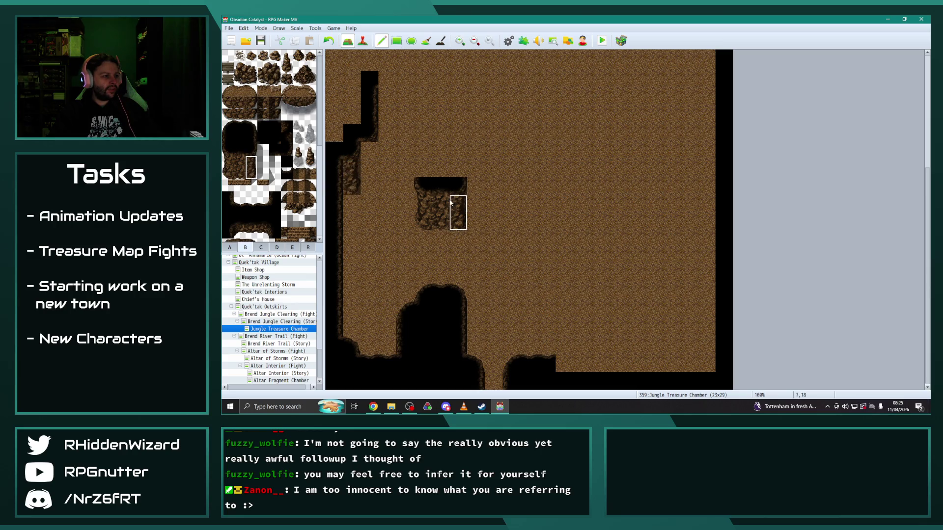
left_click(375, 158)
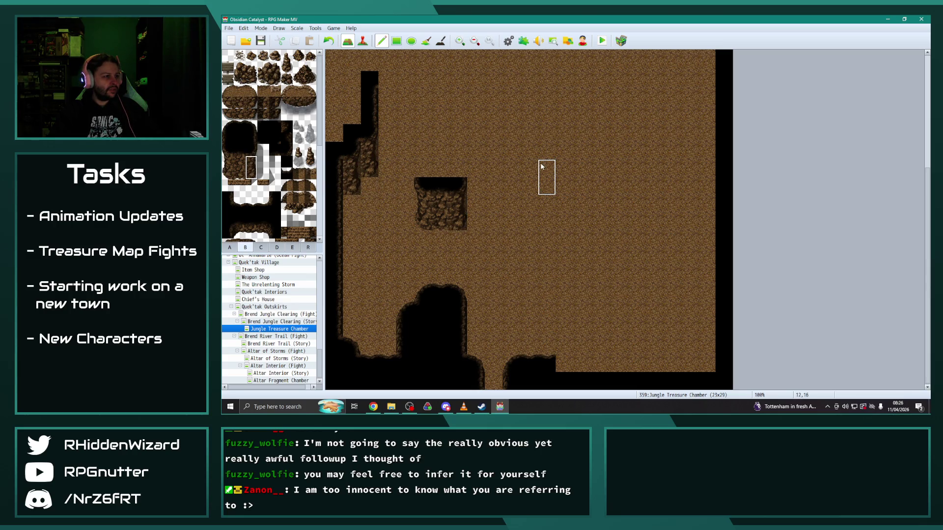
right_click(512, 160)
mouse_move(352, 151)
left_mouse_down()
mouse_move(359, 177)
mouse_move(352, 185)
mouse_move(331, 164)
mouse_move(331, 185)
left_mouse_up()
Step: Paint rock-wall columns, including a three-tile column, down the map's left edge
mouse_move(241, 160)
left_mouse_down()
mouse_move(240, 173)
mouse_move(251, 173)
left_mouse_up()
left_click(335, 168)
left_click(357, 157)
left_click(334, 171)
left_click(351, 152)
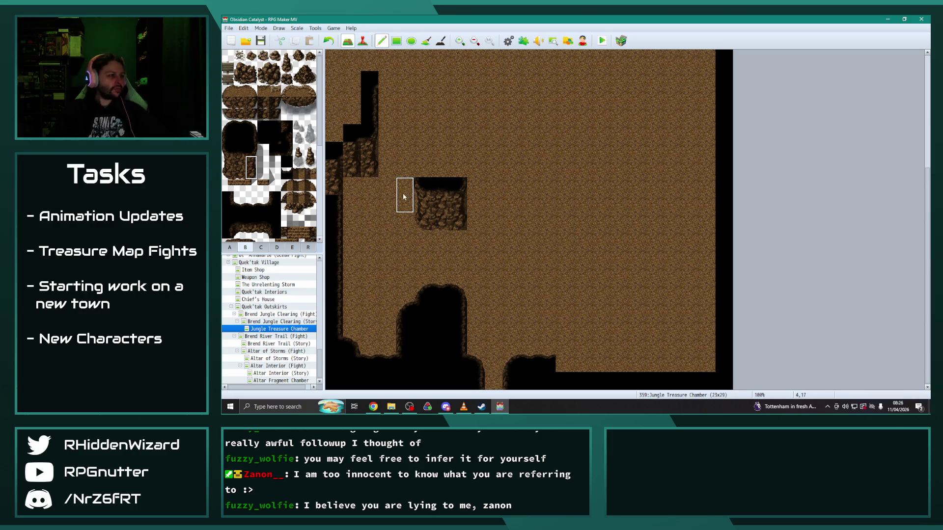
key("ctrl+z")
key("ctrl+z")
key("ctrl+z")
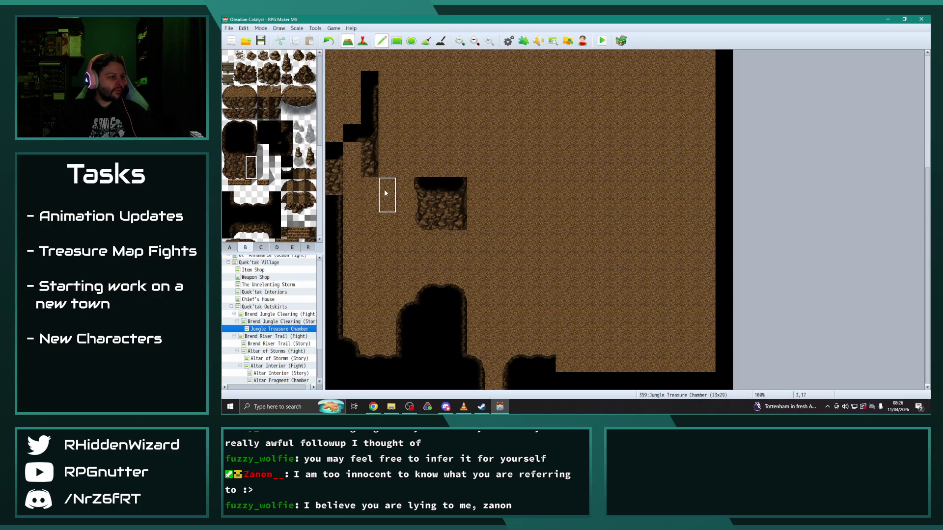
left_click(247, 169)
key("ctrl+z")
key("ctrl+z")
key("ctrl+z")
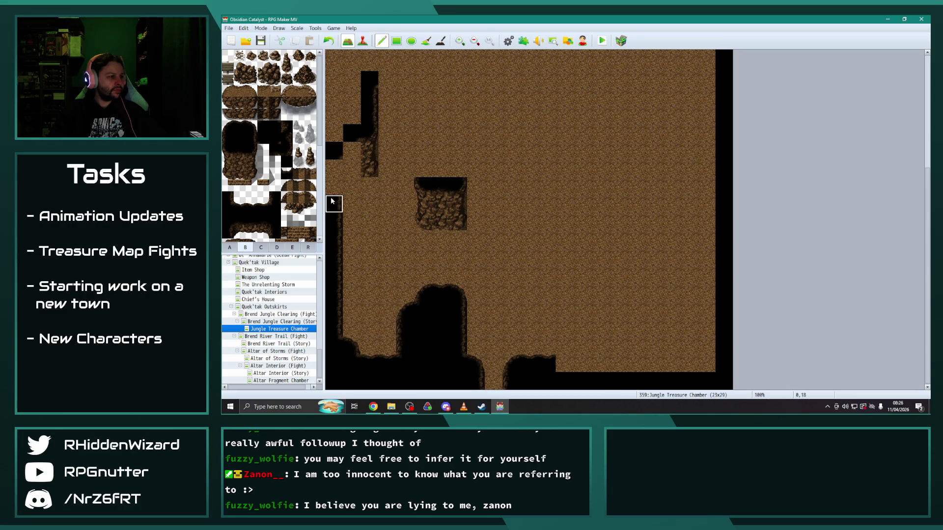
left_click(334, 187)
left_click(352, 169)
left_click_drag(251, 147, 251, 174)
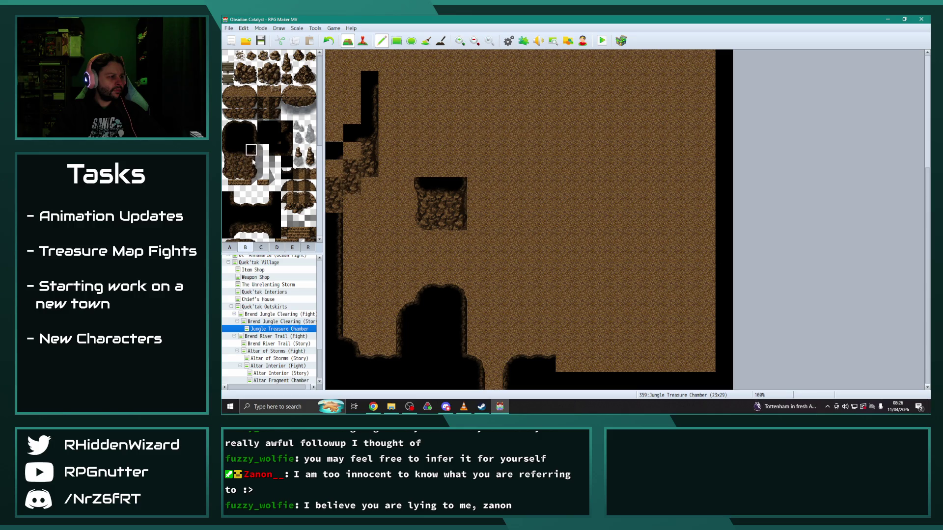
left_click(356, 157)
right_click(376, 229)
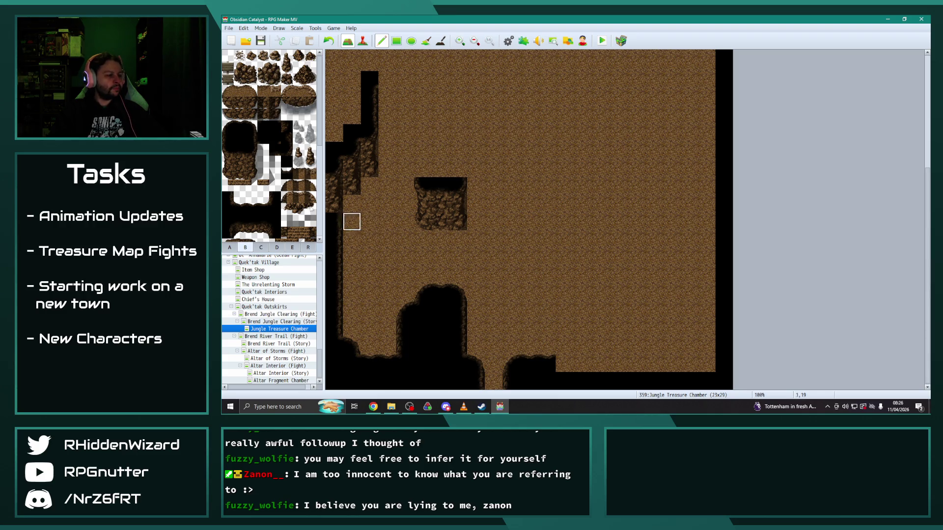
Step: Paint a two-tile wall piece near the left edge, then undo the painted rock tiles
scroll(265, 203, "down", 2)
scroll(265, 203, "down", 2)
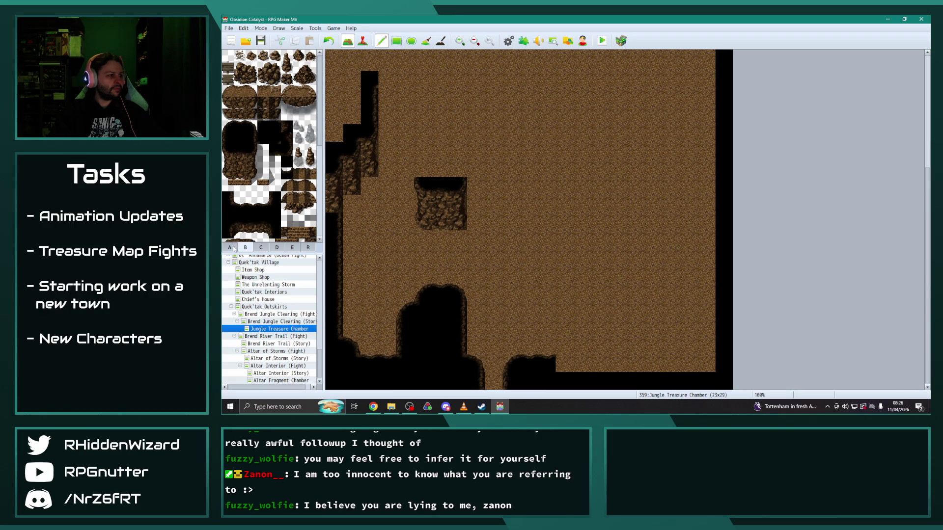
scroll(264, 207, "down", 2)
scroll(261, 210, "down", 2)
scroll(261, 210, "down", 2)
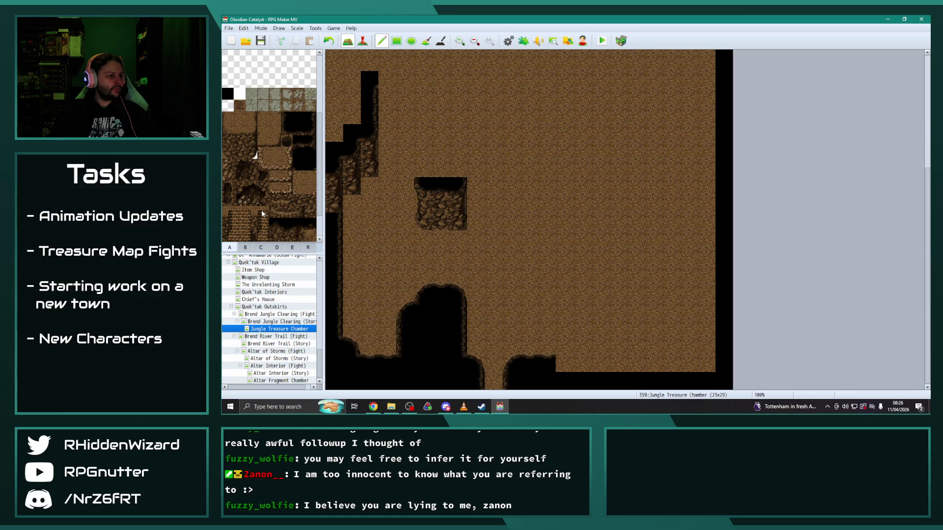
left_click_drag(253, 153, 251, 142)
left_click_drag(355, 156, 373, 157)
right_click(384, 214)
key("ctrl+z")
key("ctrl+z")
key("ctrl+z")
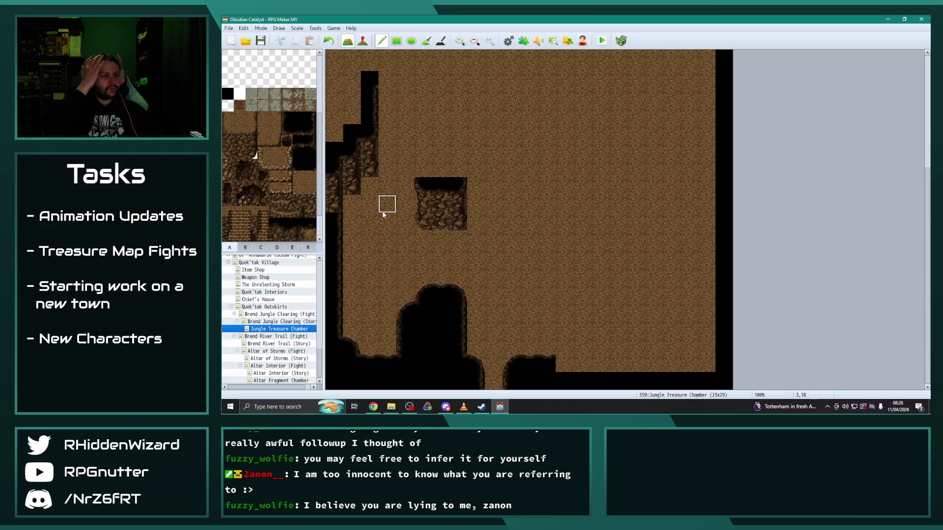
key("ctrl+z")
key("ctrl+z")
key("ctrl+z")
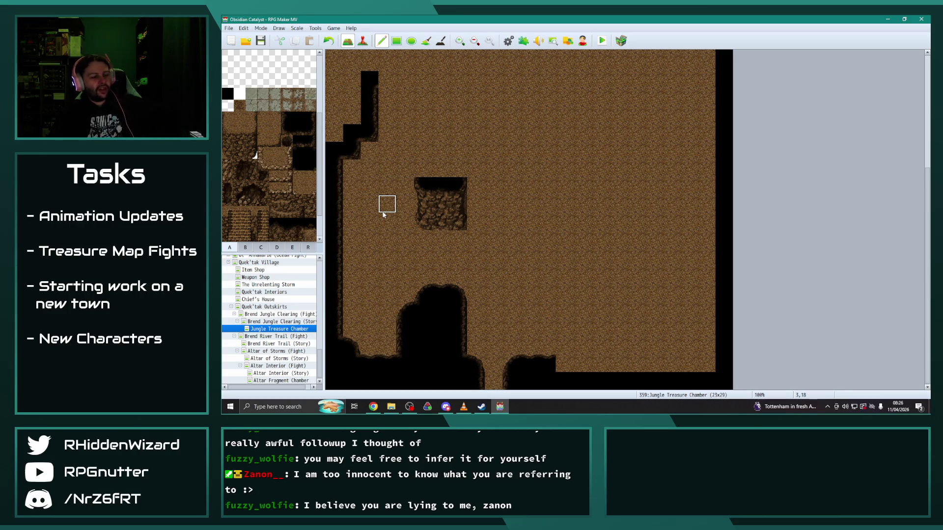
Step: Open the Kirishan Desert Trail (Fight) map from the map list
scroll(271, 325, "up", 4)
scroll(270, 325, "up", 3)
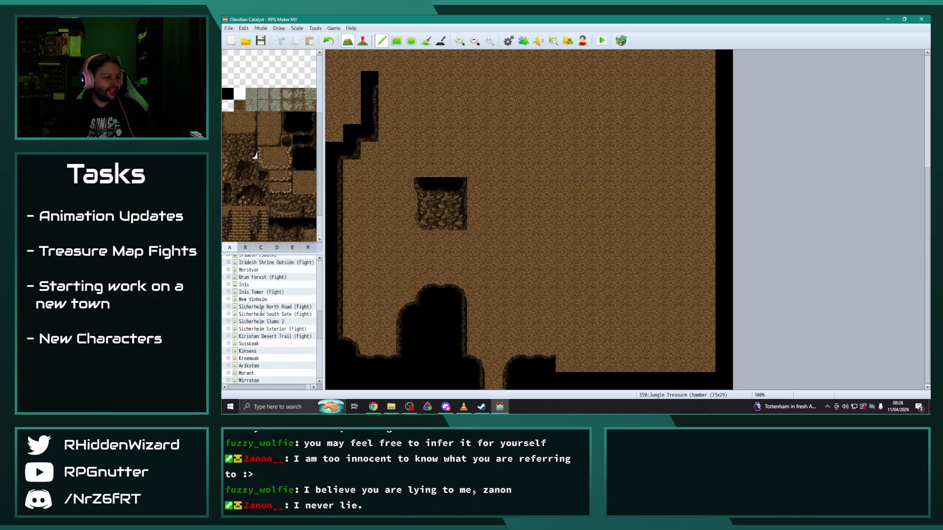
scroll(243, 344, "down", 1)
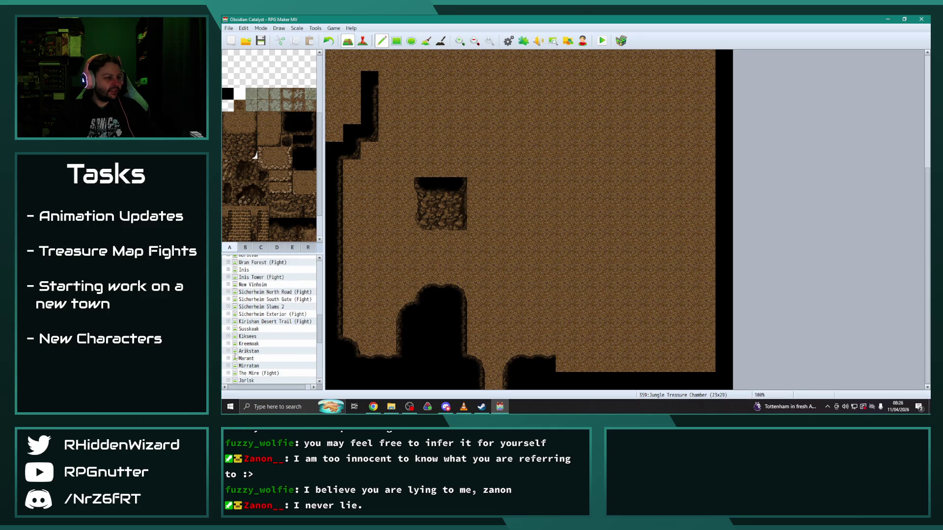
double_click(279, 322)
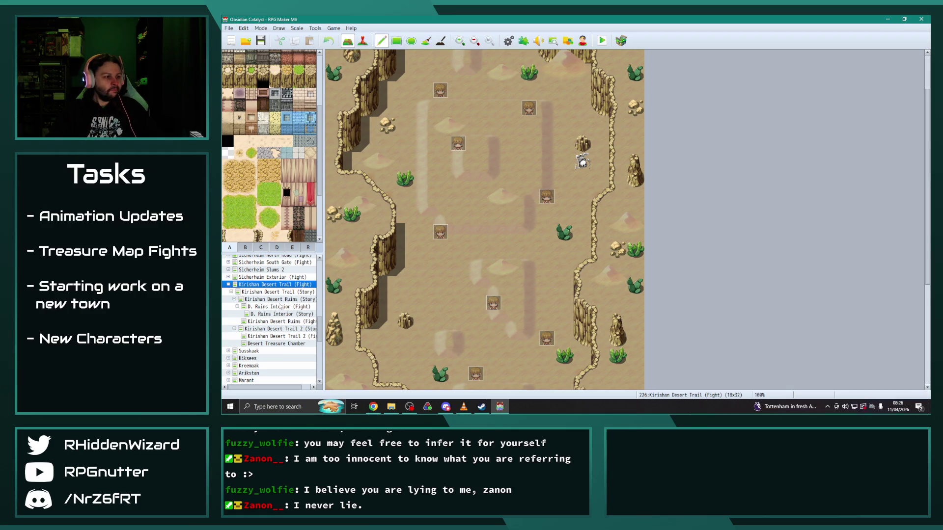
Step: Look over the Desert Treasure Chamber map, then return to Kirishan Desert Trail (Fight)
left_click(279, 344)
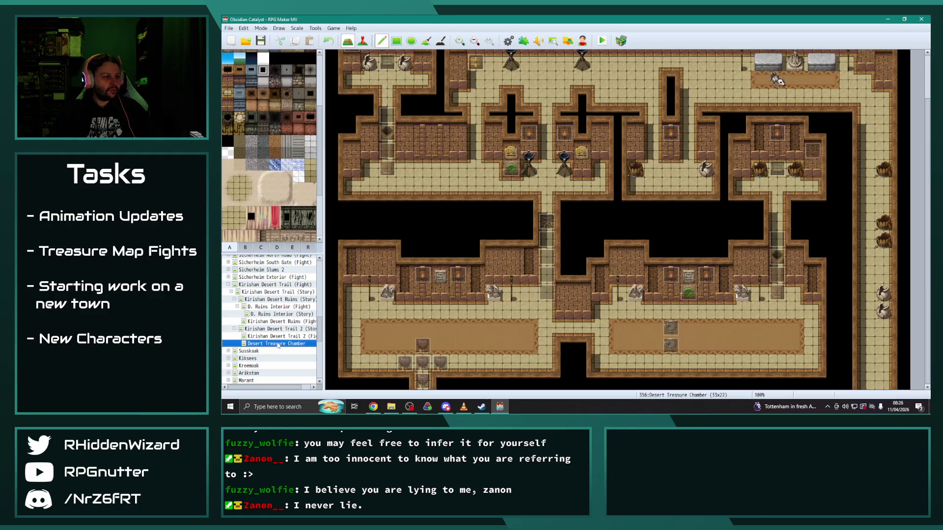
left_click(255, 284)
scroll(275, 320, "up", 5)
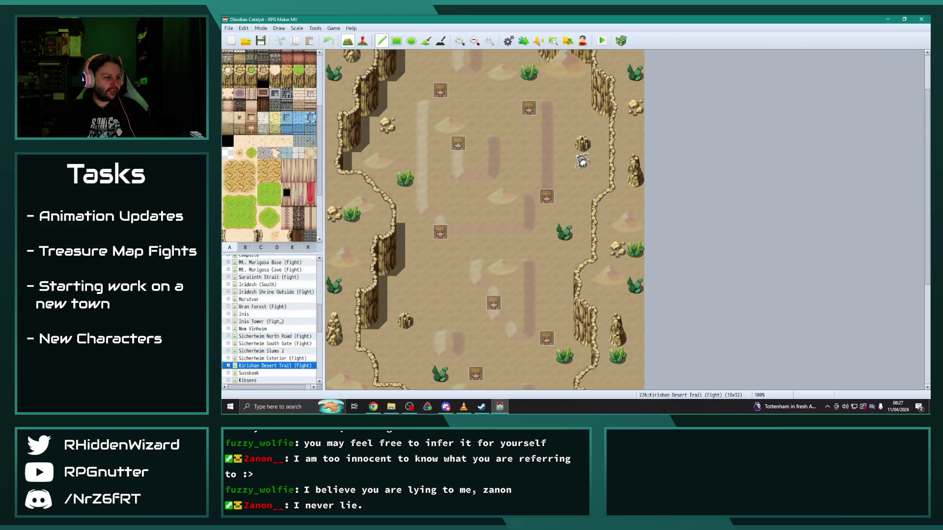
scroll(278, 323, "up", 10)
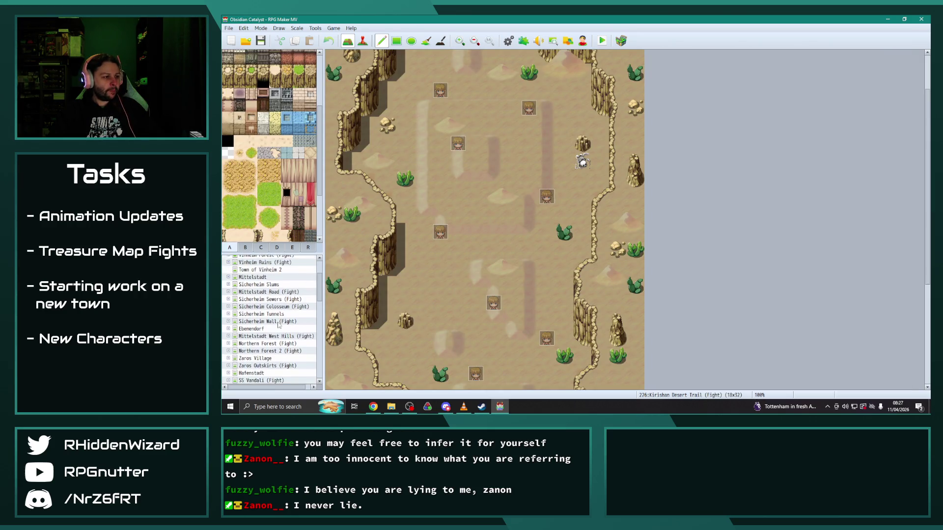
scroll(278, 324, "down", 10)
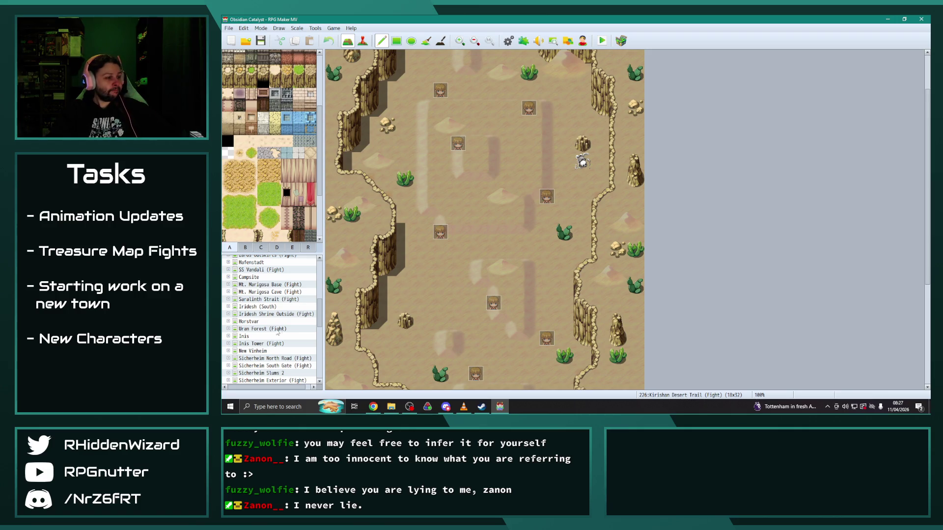
scroll(278, 332, "down", 1)
Step: Sample a three-tile cliff section from Mountain Treasure Chamber and return to Uran Forest (Fight)
left_click(278, 315)
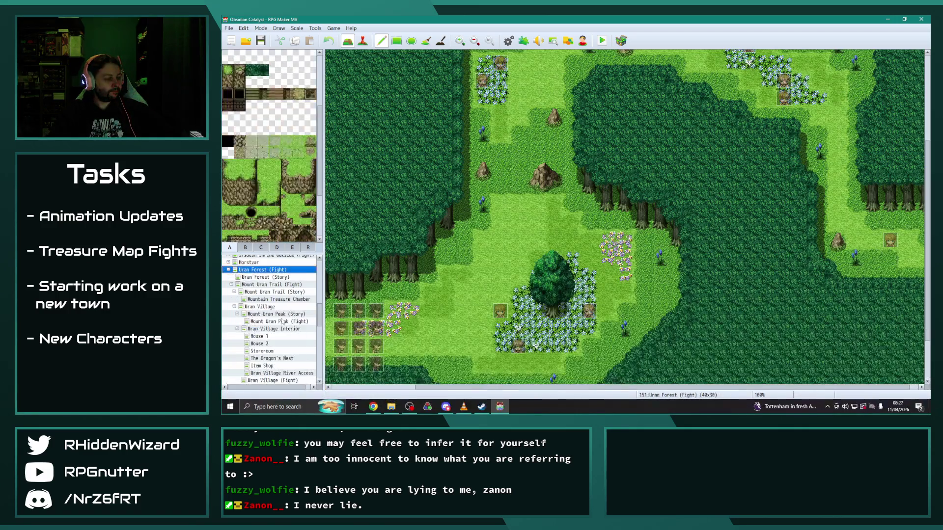
left_click(272, 300)
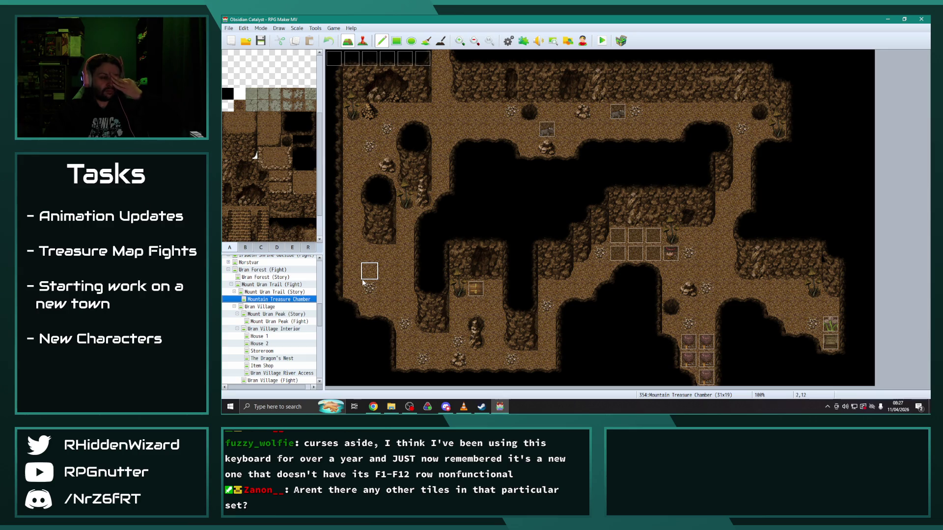
left_click_drag(564, 236, 564, 270)
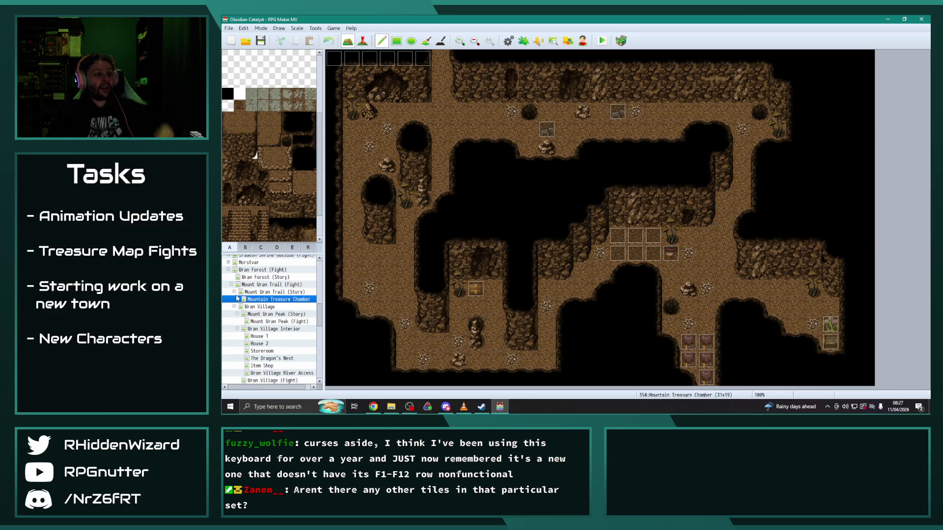
left_click(260, 270)
scroll(295, 357, "down", 10)
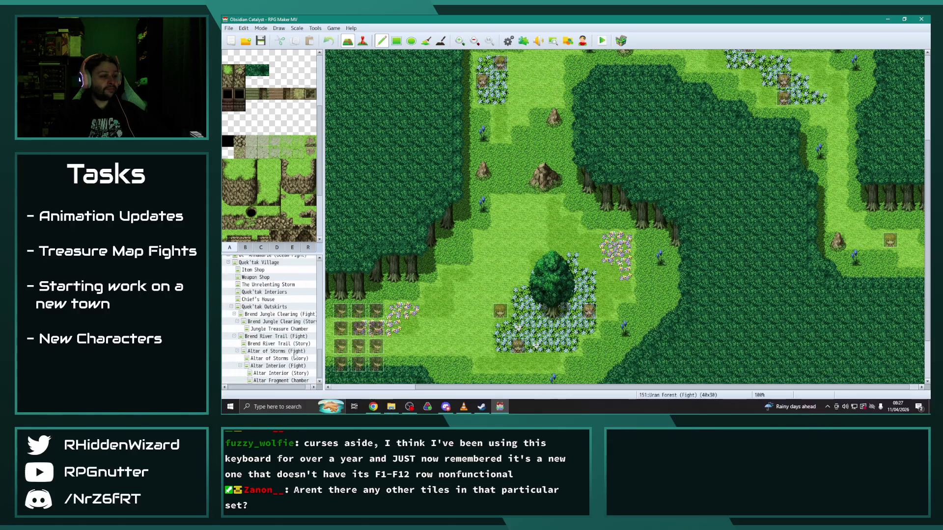
Step: Reopen the Jungle Treasure Chamber and paint two rock-wall columns along the left wall
left_click(281, 328)
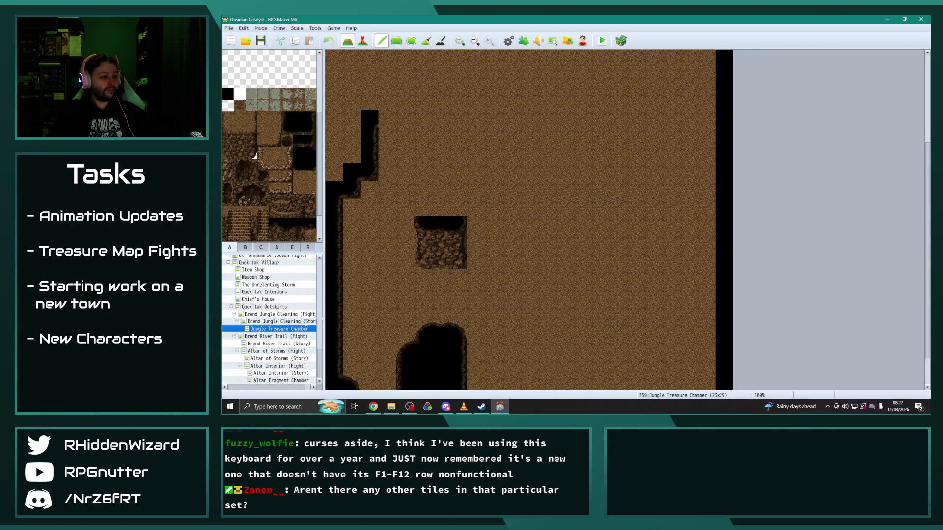
left_click(367, 210)
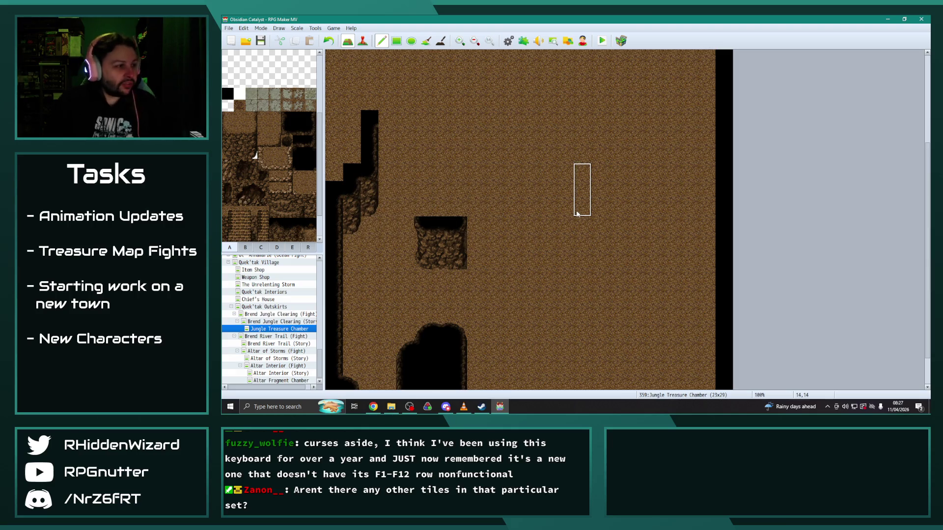
left_click(392, 151)
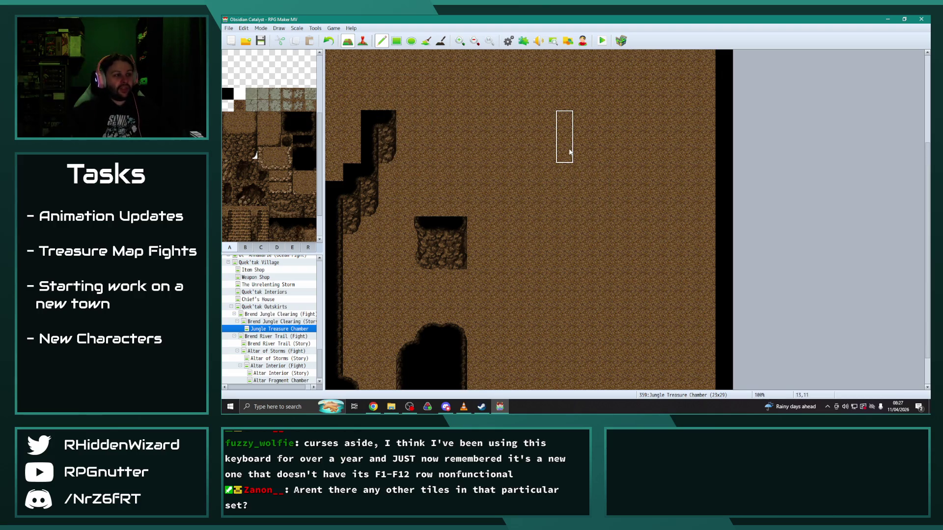
Step: Cap the rock pillar's top with rounded black void tiles and fill its notch
left_click(246, 247)
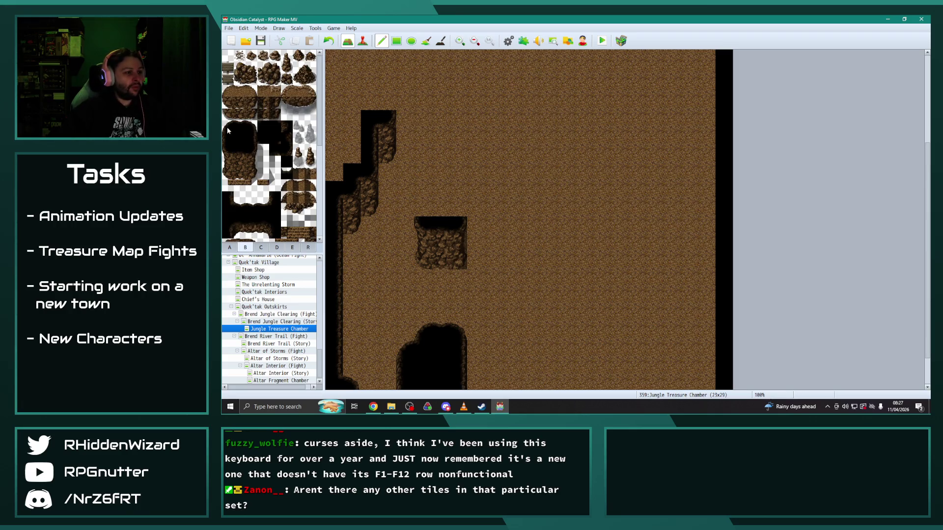
left_click(226, 129)
left_click(423, 208)
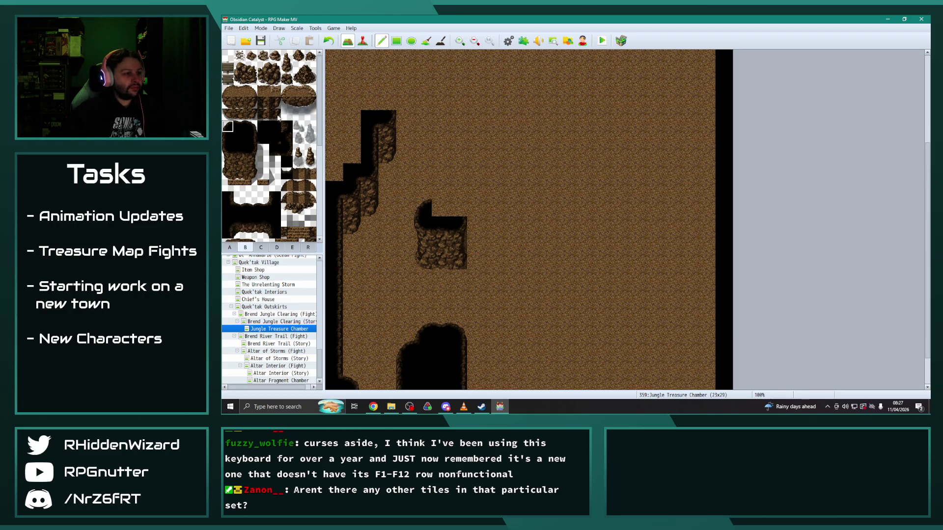
left_click(263, 127)
left_click(440, 207)
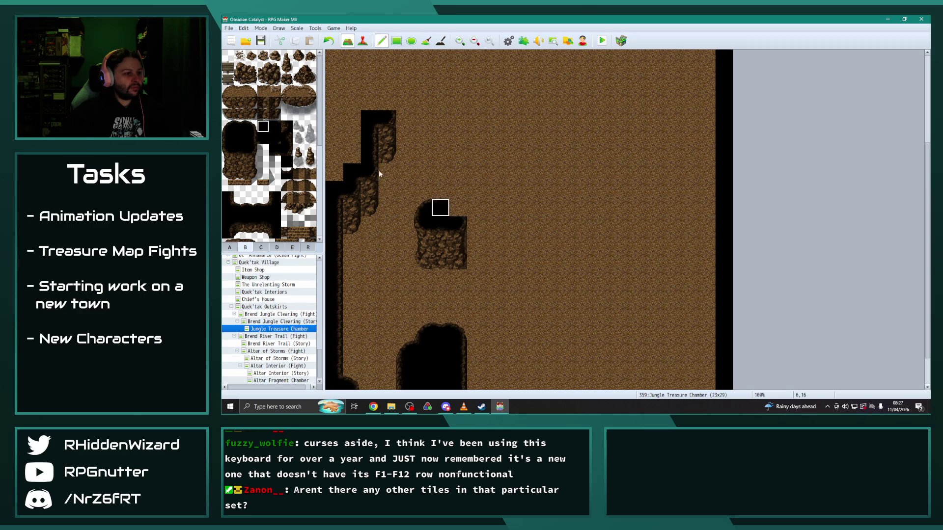
left_click_drag(459, 188, 440, 190)
left_click(251, 127)
left_click(251, 139)
left_click(458, 208)
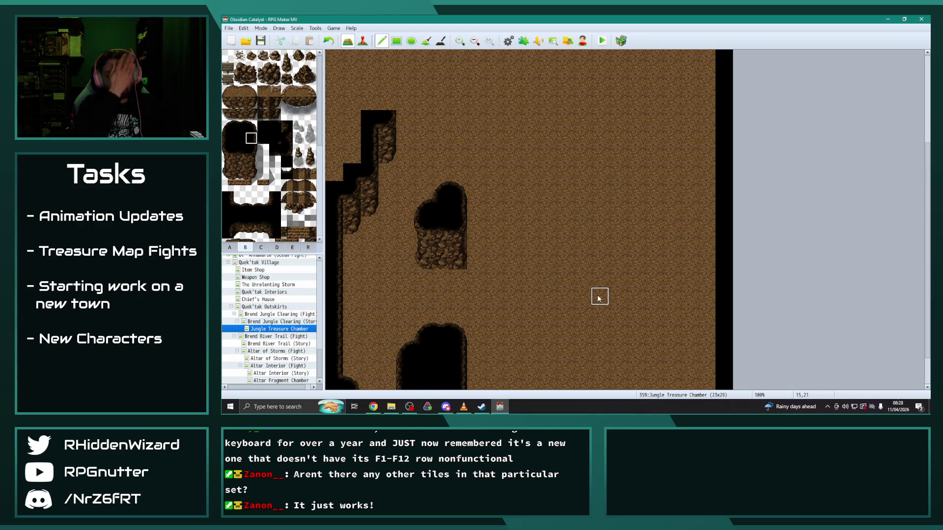
Step: Copy the 3x5 rock pillar one tile lower to lengthen it and open a floor gap in the top wall
scroll(570, 277, "down", 2)
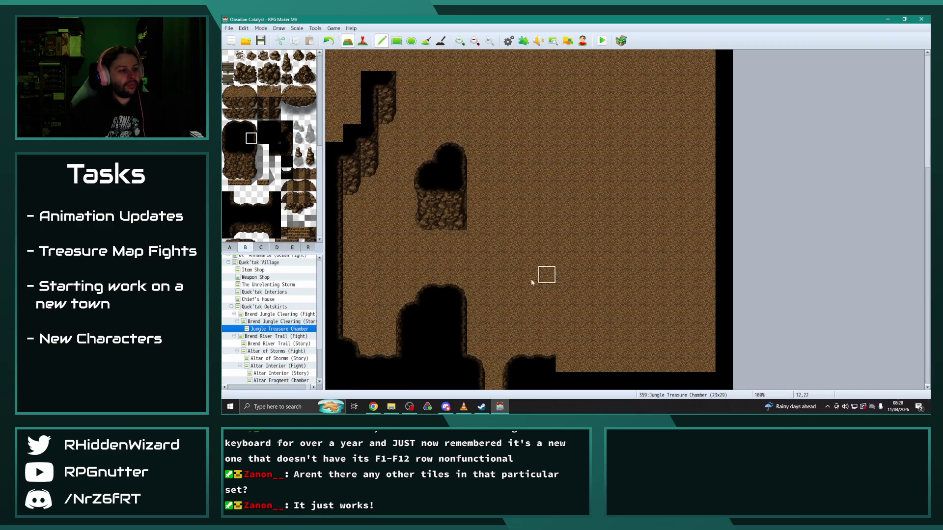
mouse_move(427, 165)
left_mouse_down()
mouse_move(459, 216)
mouse_move(461, 244)
left_mouse_up()
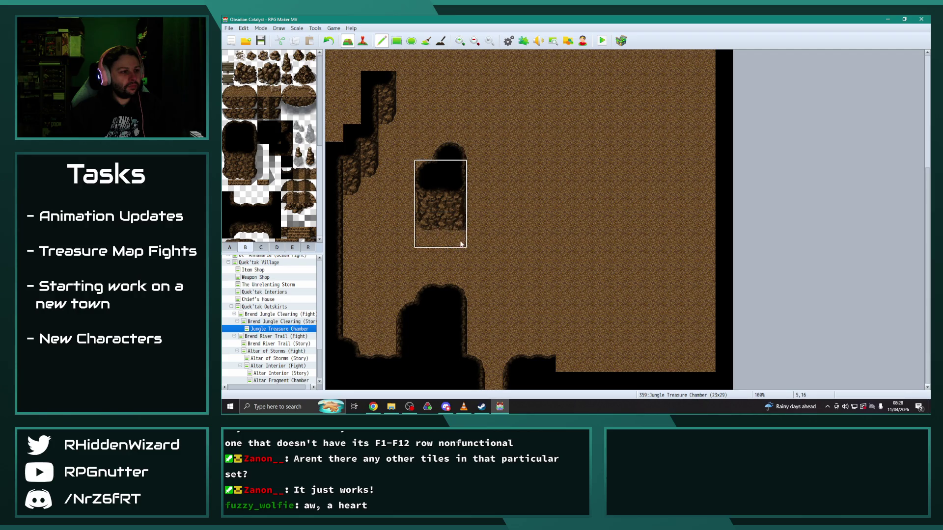
left_click(461, 259)
right_click(440, 152)
scroll(510, 257, "up", 4)
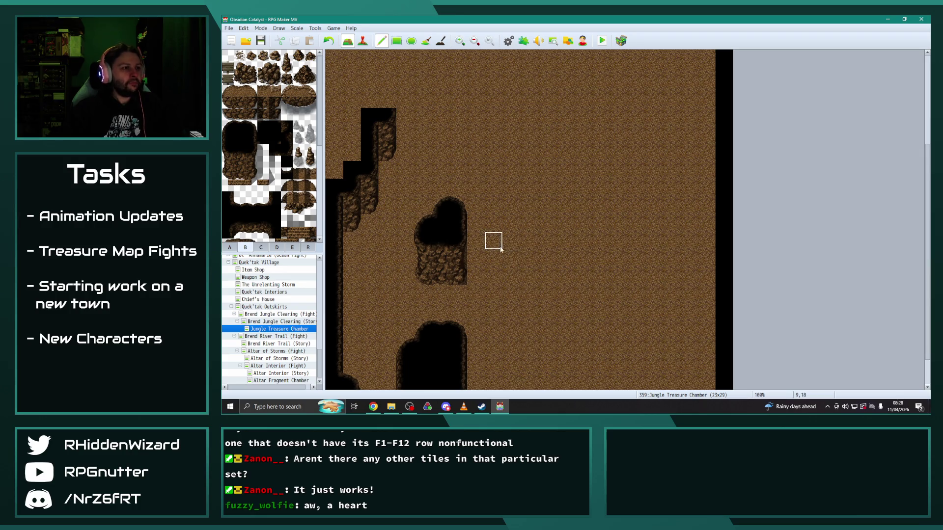
scroll(512, 257, "up", 4)
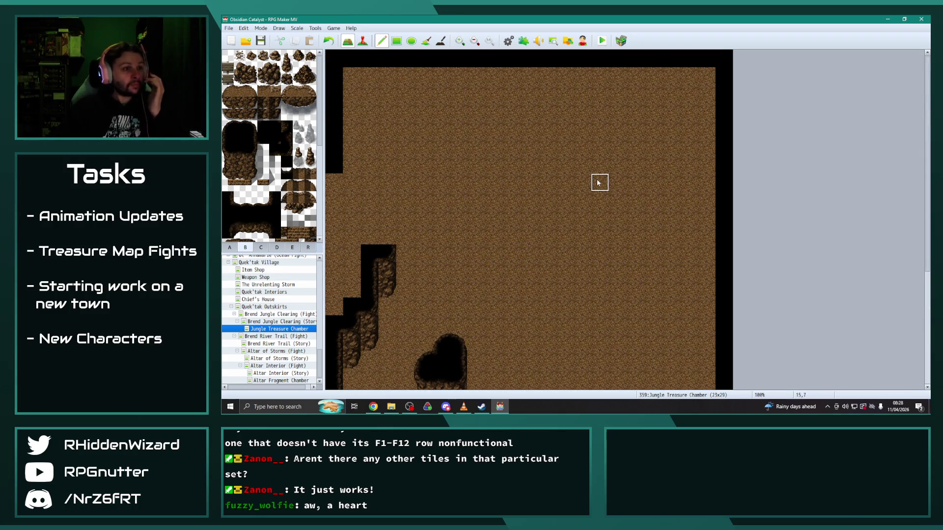
left_click(565, 59)
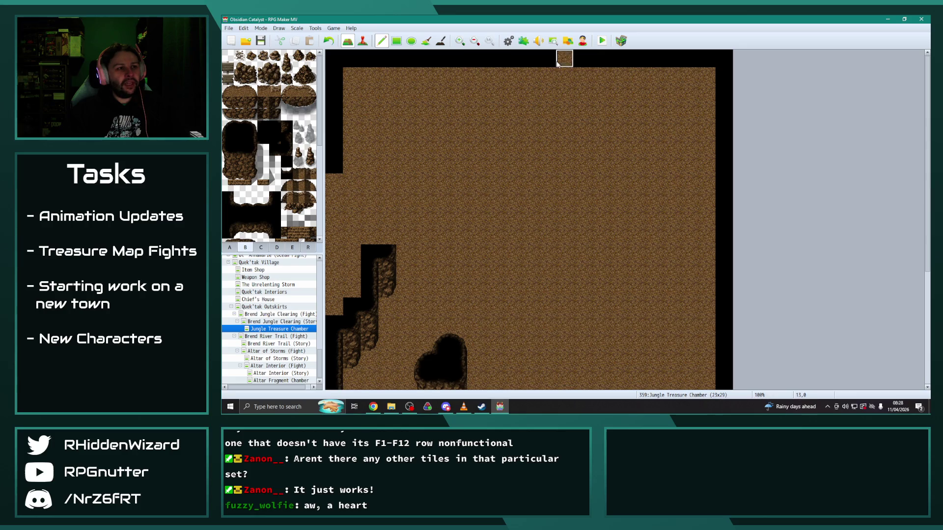
scroll(439, 250, "down", 4)
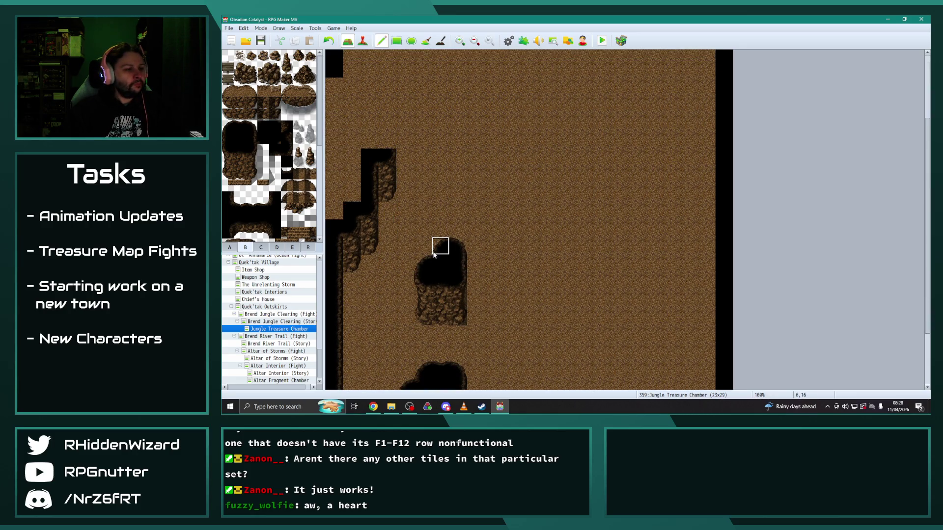
scroll(433, 254, "down", 3)
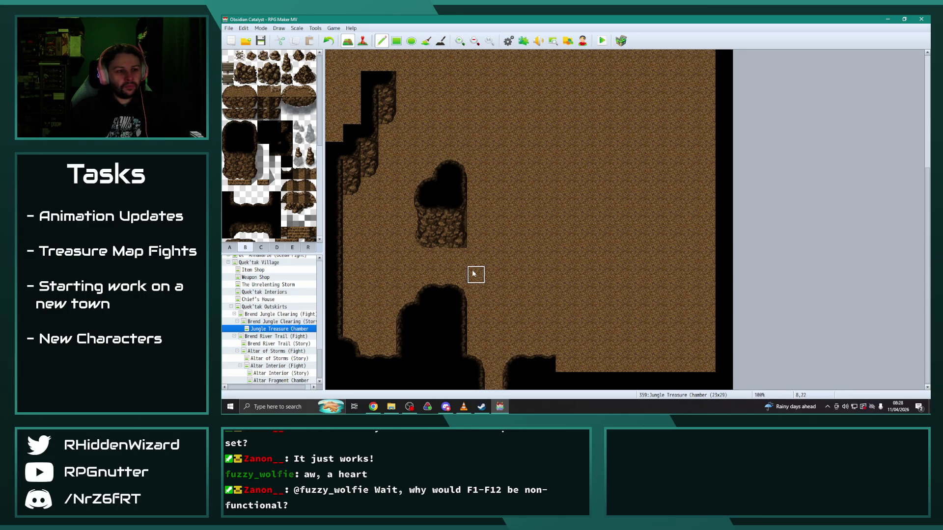
Step: Build a black wall column up from the lower floor, reworking its top tiles
left_click(264, 127)
left_click(564, 363)
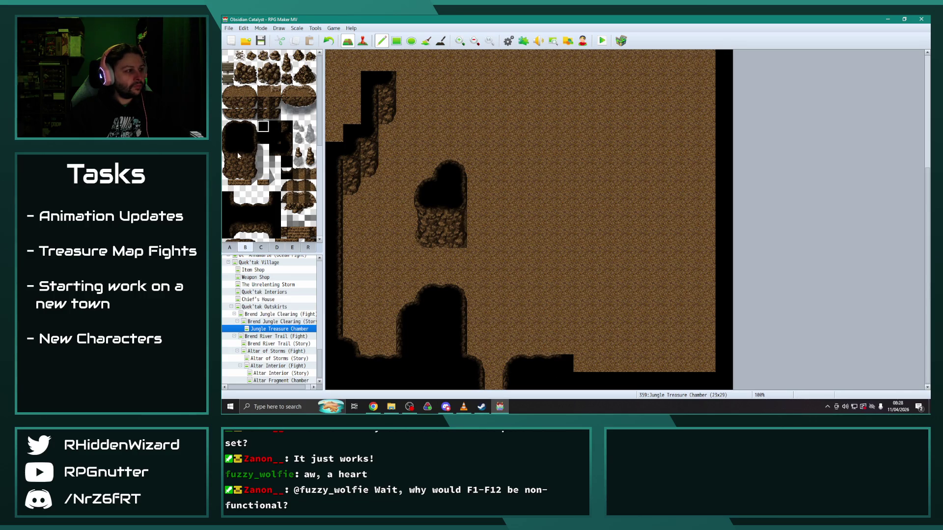
mouse_move(564, 343)
left_mouse_down()
mouse_move(564, 311)
mouse_move(562, 326)
left_mouse_up()
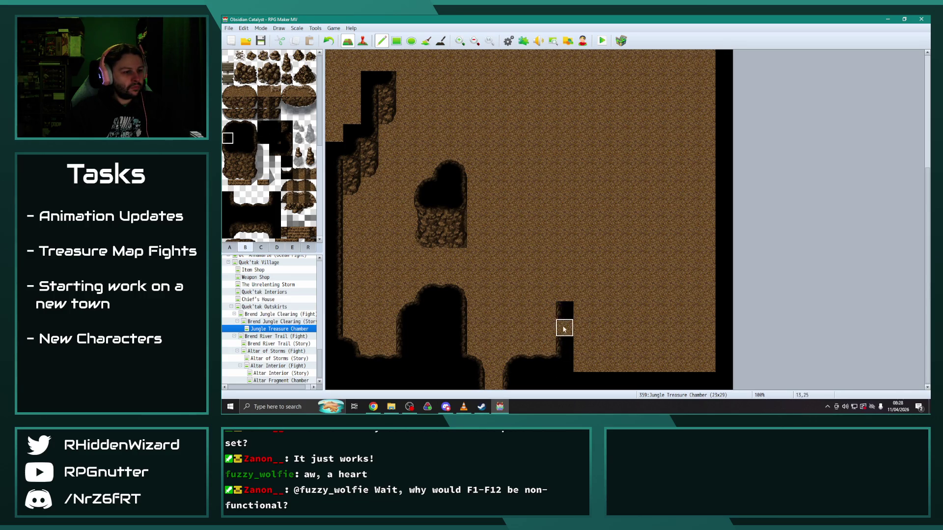
left_click(565, 293)
left_click(239, 150)
left_click(547, 292)
left_click(532, 289)
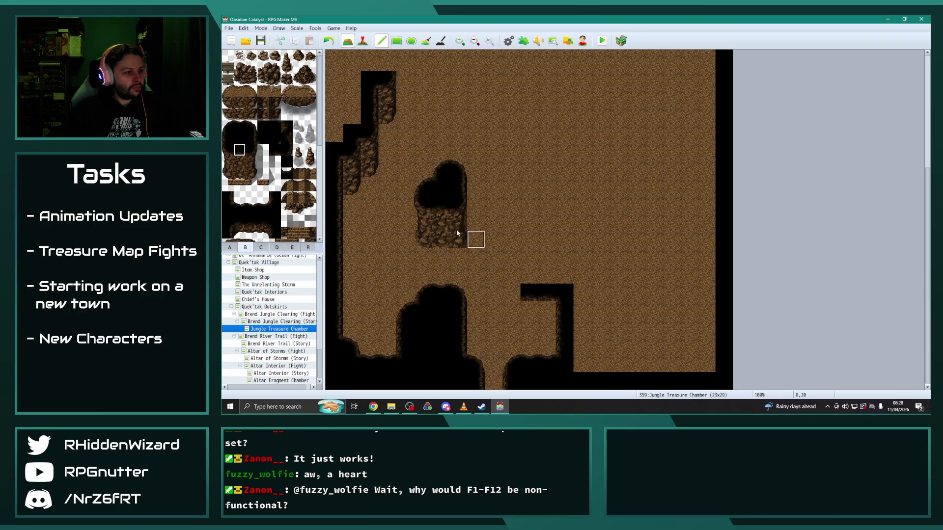
left_click(228, 152)
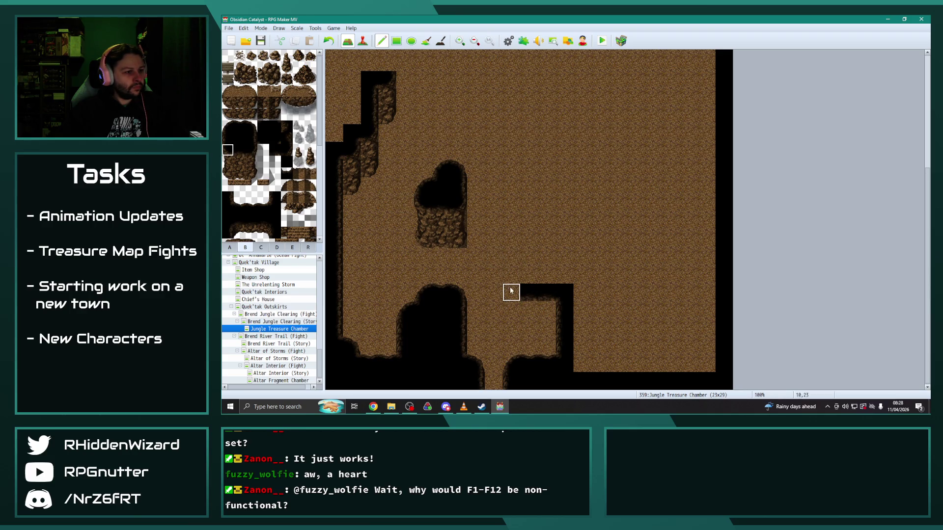
left_click_drag(529, 293, 592, 314)
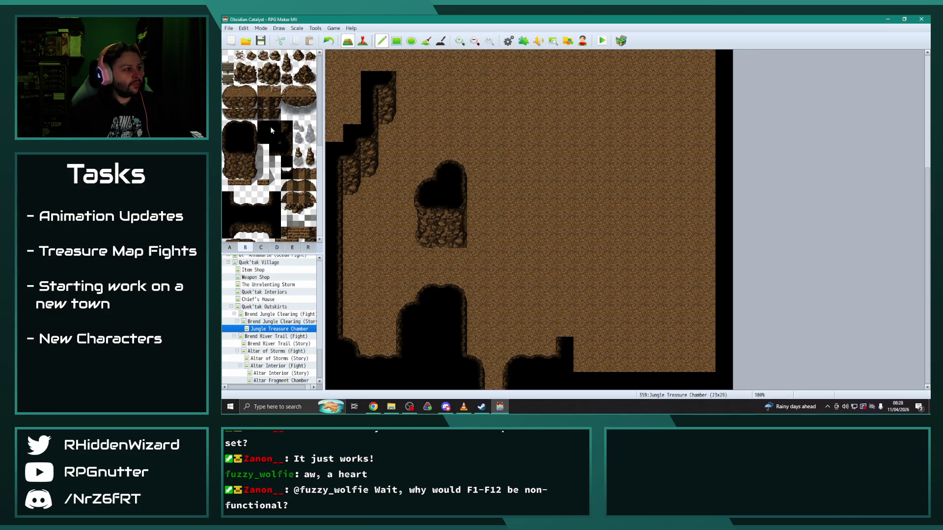
left_click(564, 309)
left_click(228, 138)
left_click(564, 328)
Step: Add dark wall-edge tiles beside the column and fill the outcrop's top-left corner
left_click(227, 150)
left_click(547, 310)
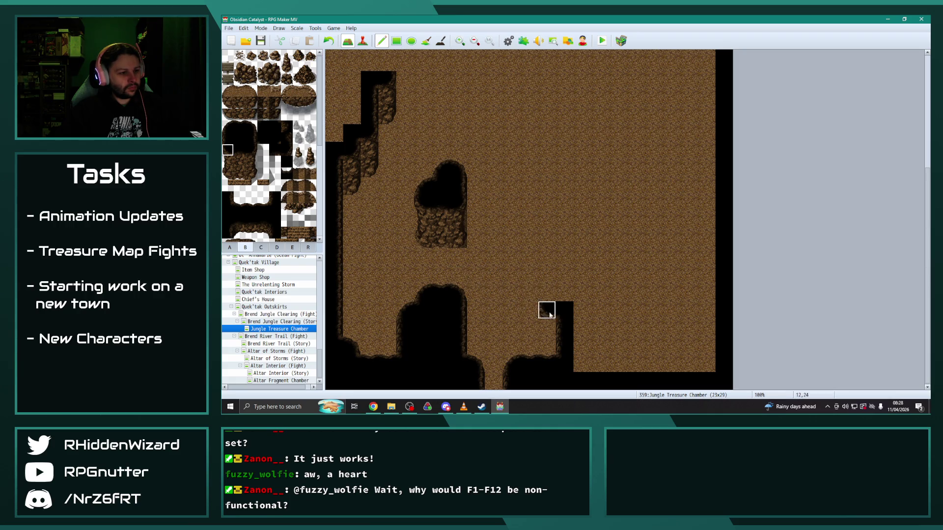
left_click(510, 292)
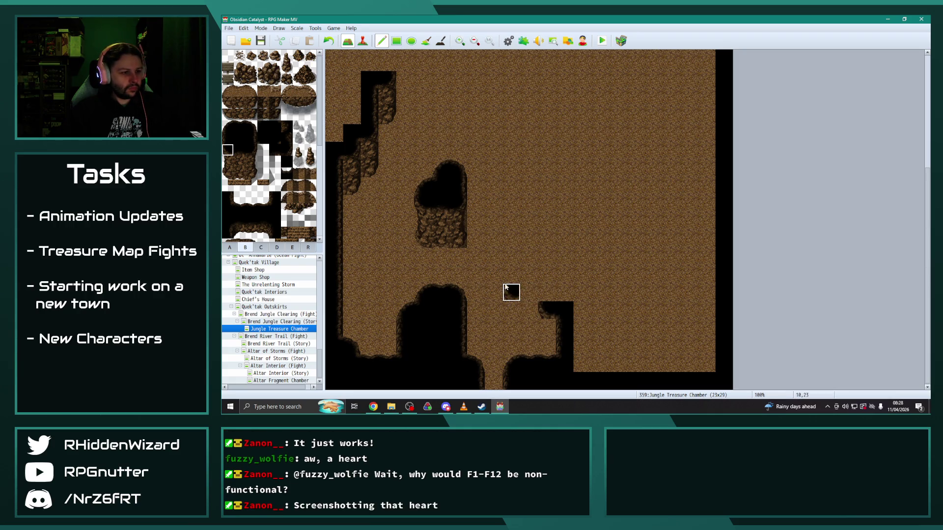
left_click(262, 138)
left_click(547, 293)
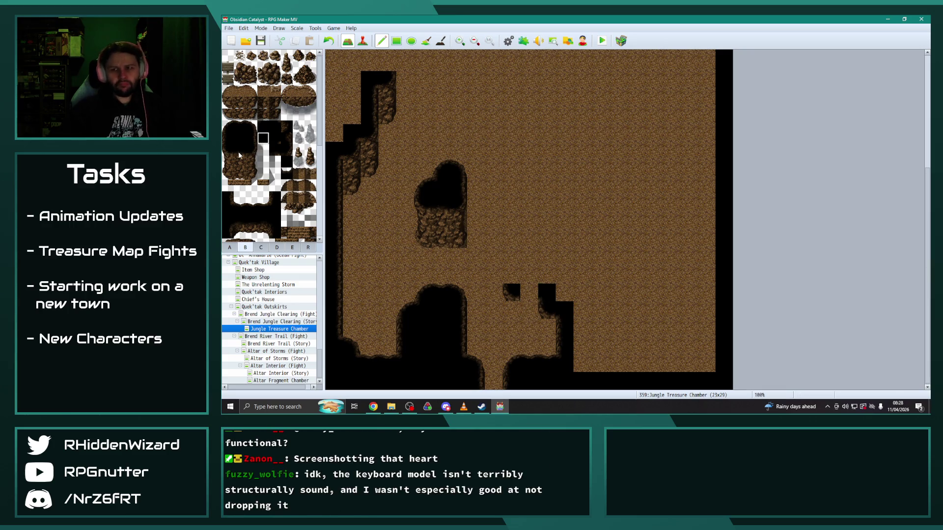
Step: Stamp a three-tile-tall rocky wall face onto the outcrop and copy a 4x4 wall-and-floor patch
left_click_drag(239, 156, 243, 175)
left_click(525, 297)
right_click(481, 251)
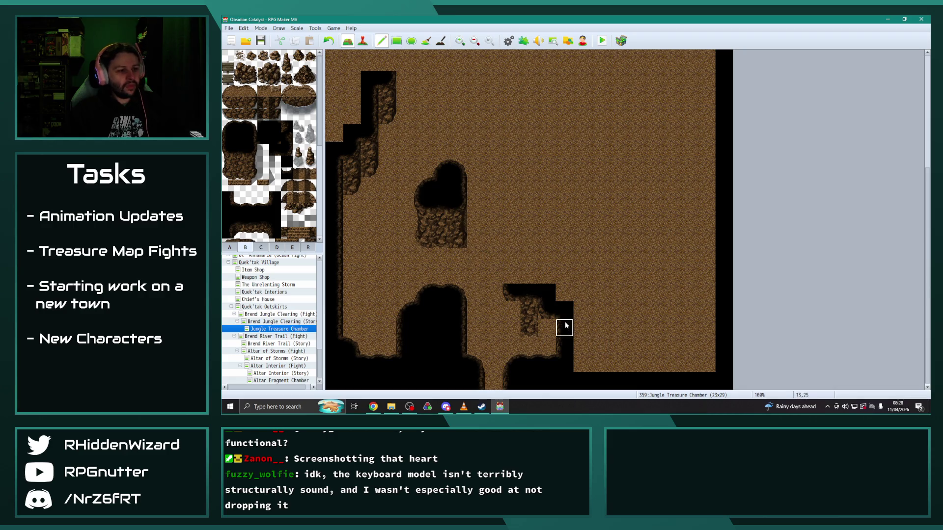
mouse_move(514, 294)
left_mouse_down()
mouse_move(567, 333)
mouse_move(565, 320)
left_mouse_up()
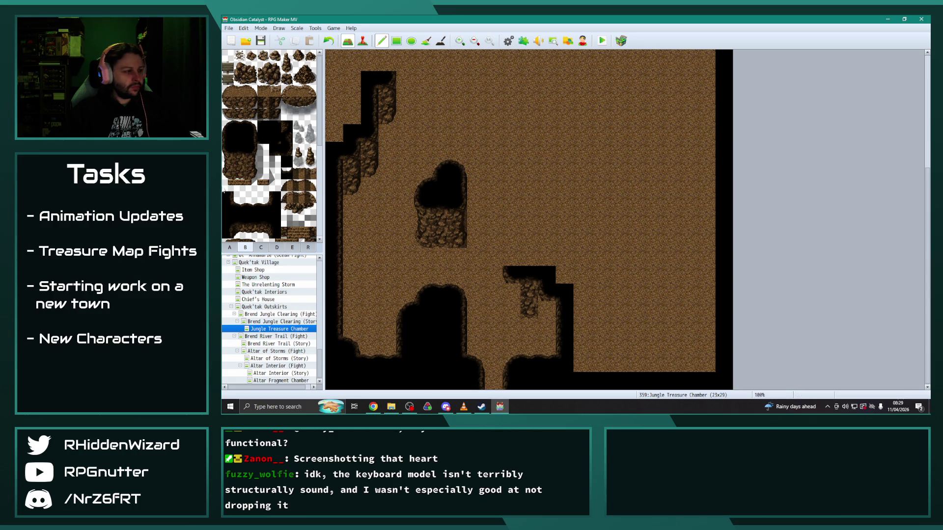
scroll(268, 309, "up", 10)
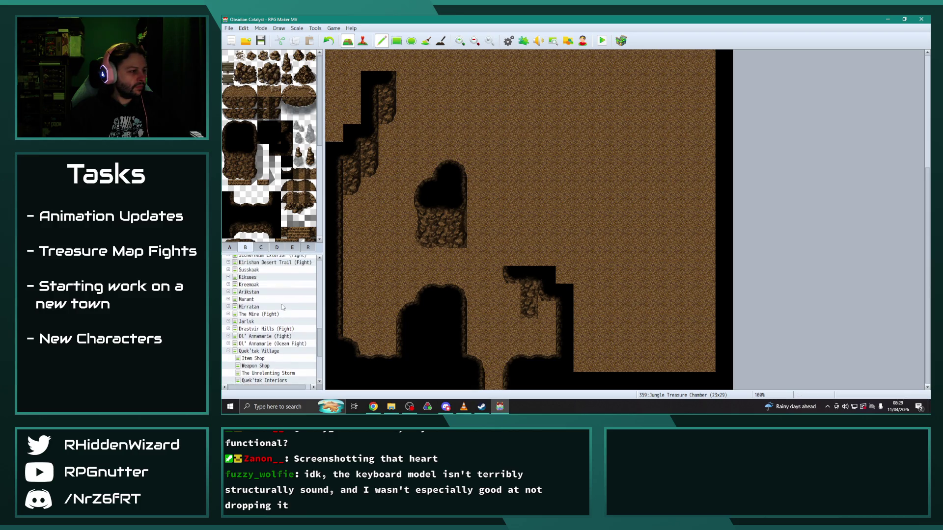
scroll(268, 314, "up", 5)
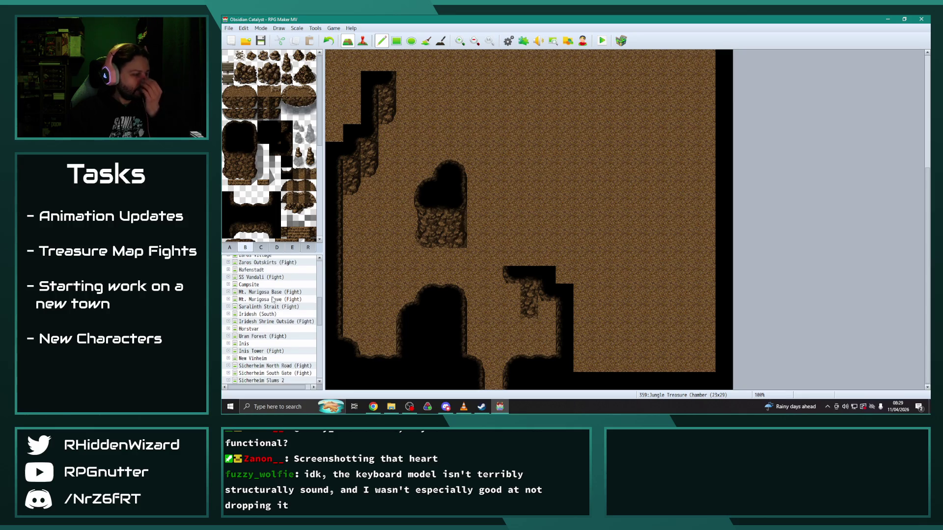
left_click(229, 322)
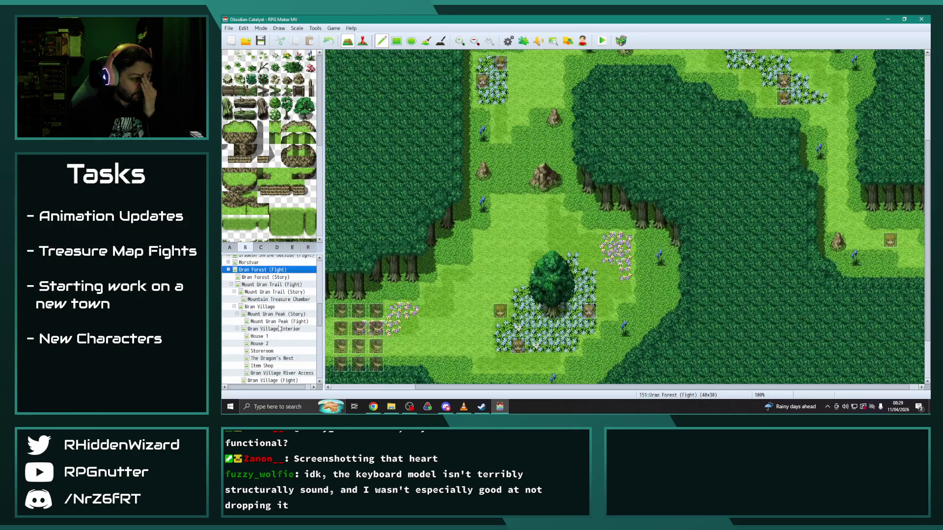
left_click(294, 300)
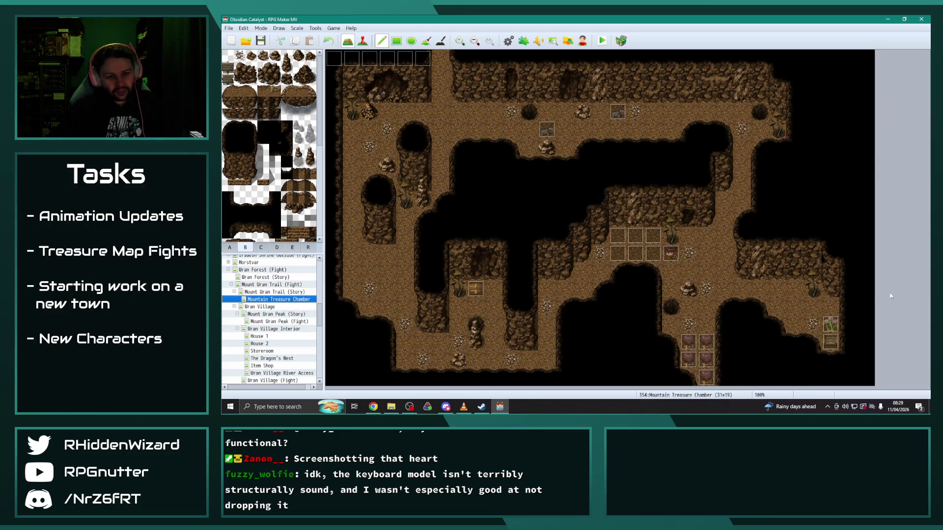
scroll(266, 349, "down", 5)
scroll(266, 349, "down", 5)
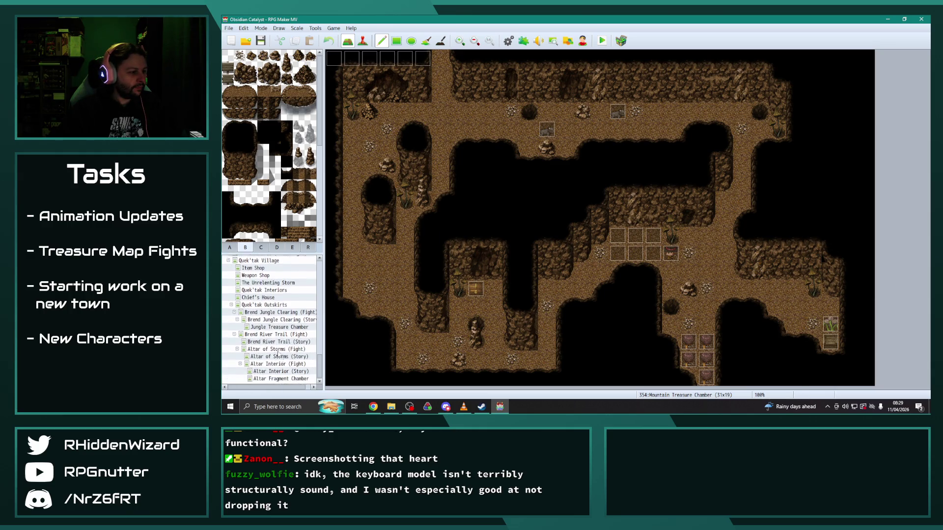
left_click(278, 329)
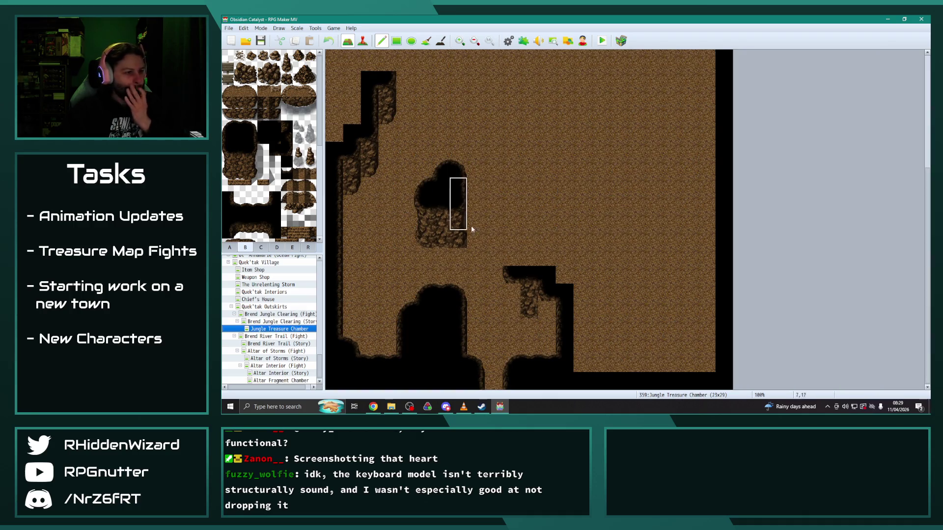
Step: Extend the outcrop one column left and up, blacken its top row, and fill its notch
left_click(508, 321)
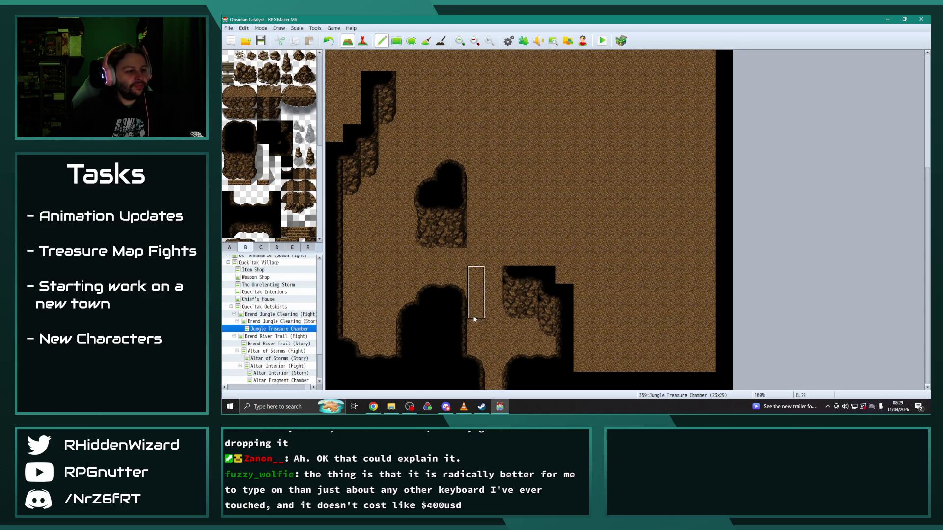
left_click_drag(511, 256, 511, 221)
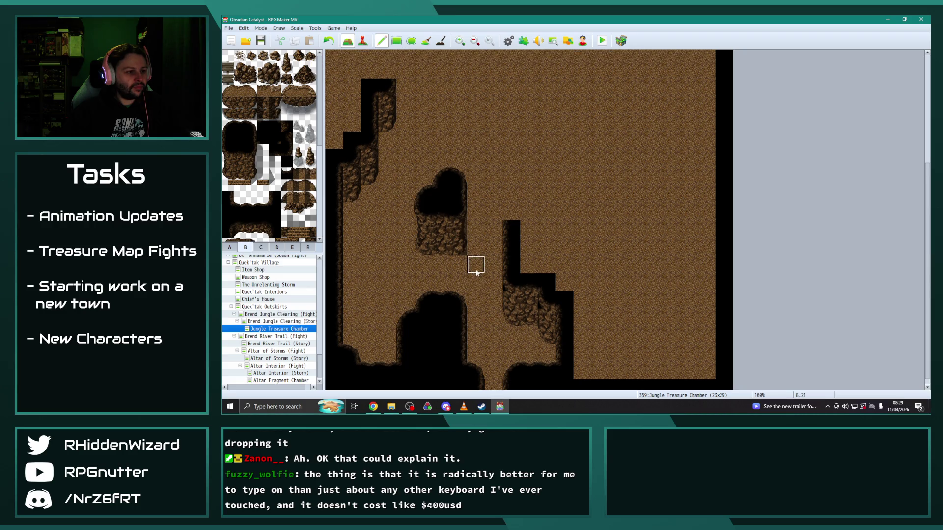
left_click_drag(511, 221, 510, 236)
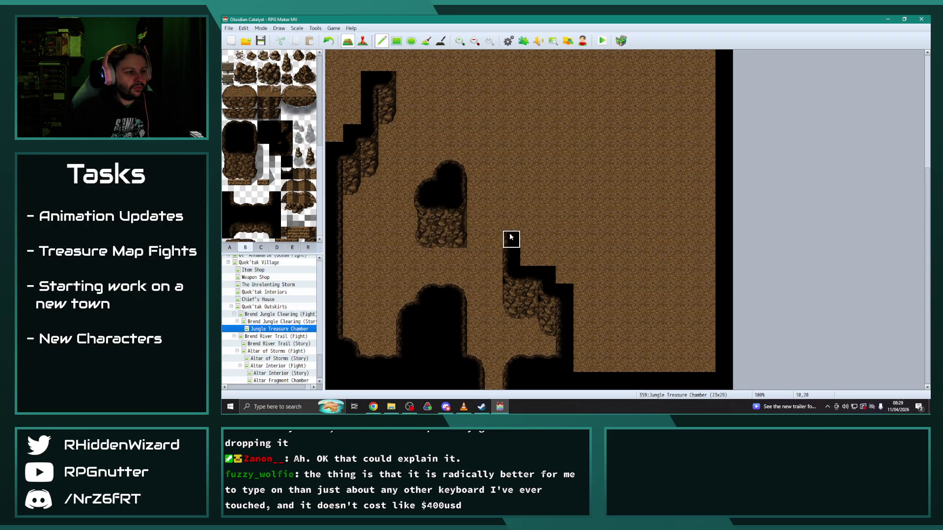
left_click(510, 239)
left_click(239, 126)
left_click_drag(530, 239, 565, 243)
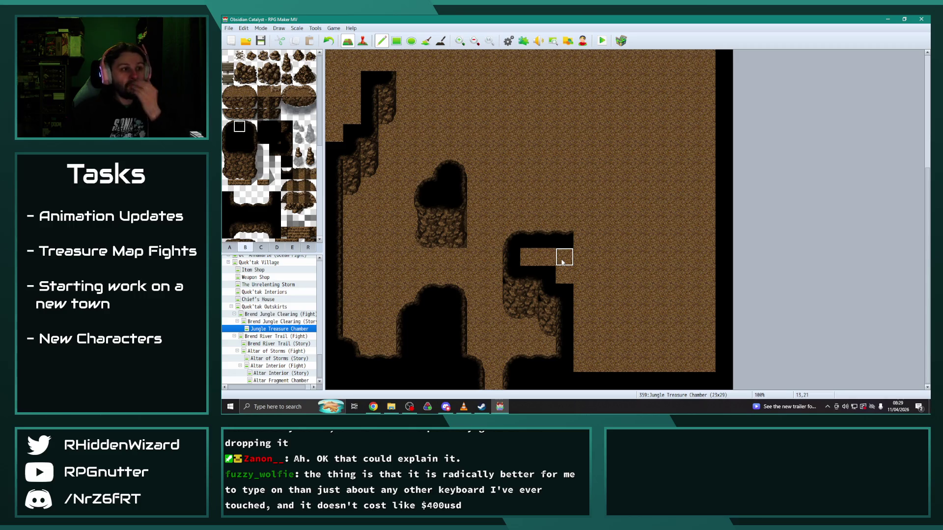
scroll(545, 255, "up", 1)
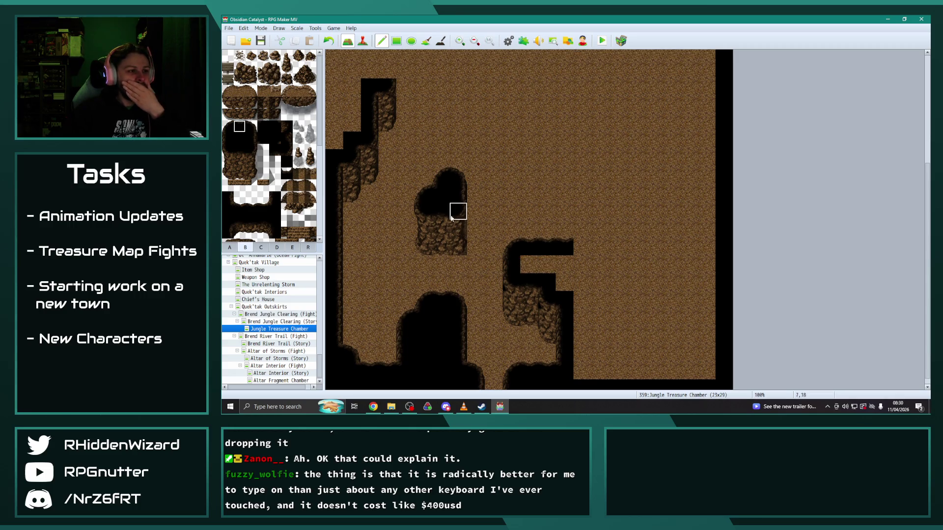
mouse_move(531, 265)
left_mouse_down()
mouse_move(565, 264)
mouse_move(564, 282)
left_mouse_up()
scroll(592, 339, "down", 1)
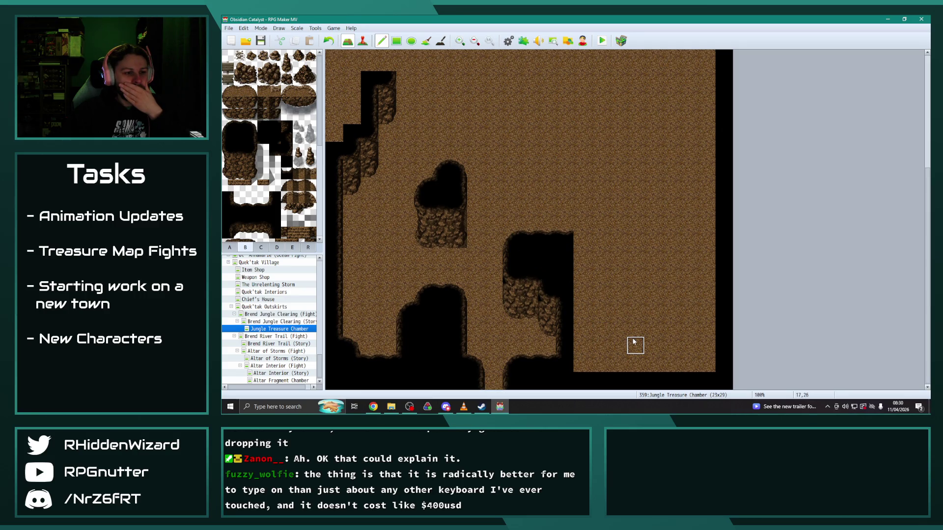
Step: Sample the black wall tile and lay a stepped diagonal wall edge from the notch corner
right_click(581, 239)
left_click(589, 254)
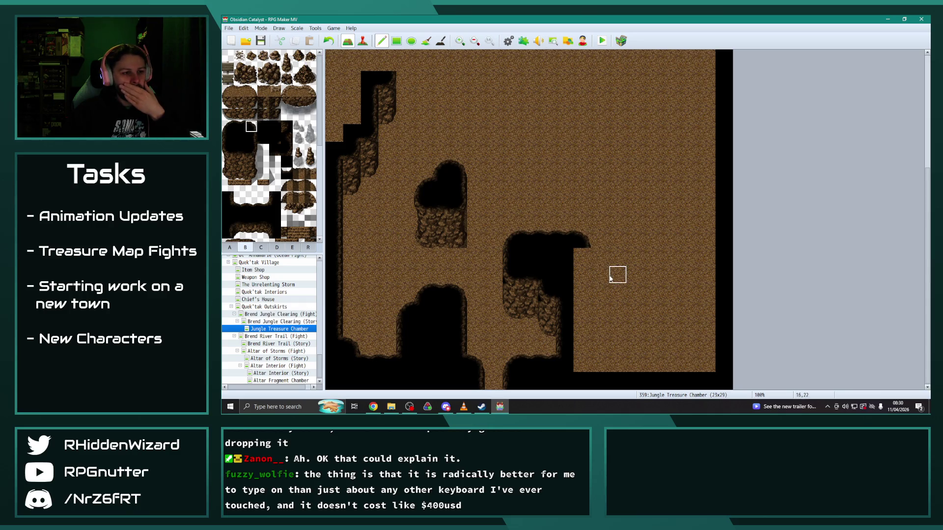
left_click(596, 285)
left_click(617, 295)
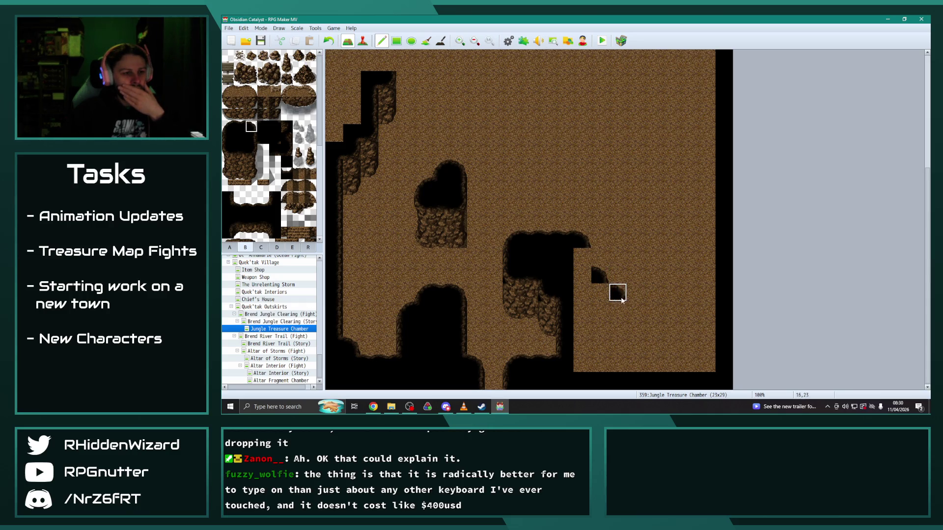
left_click(655, 309)
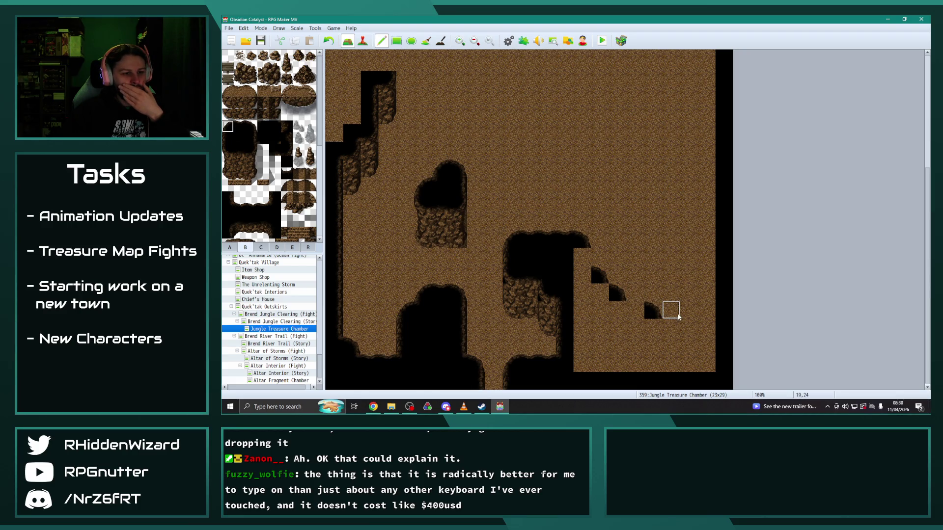
left_click(689, 309)
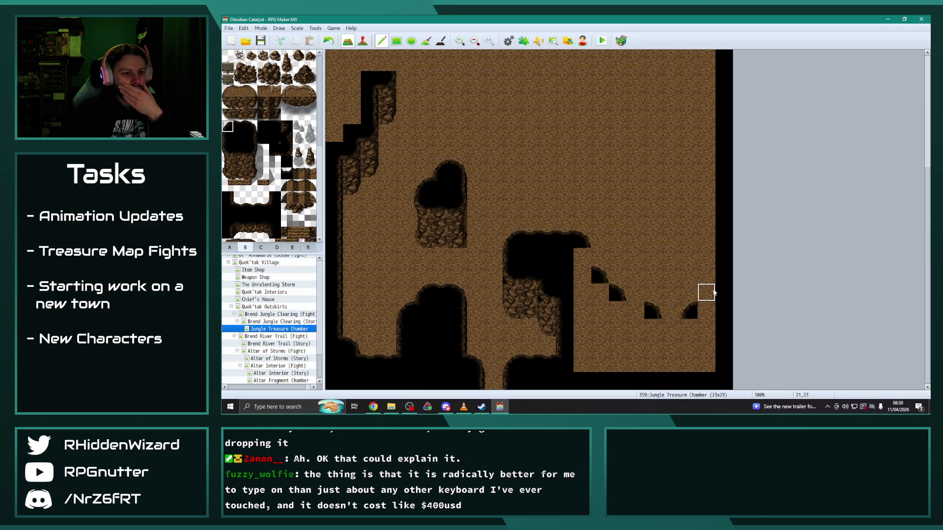
Step: Fill the remaining stepped-edge tiles with a wall-corner tile, moving one misplaced tile left
left_click(707, 292)
left_click(275, 127)
left_click(582, 275)
left_click(600, 293)
left_click(602, 299)
left_click(636, 316)
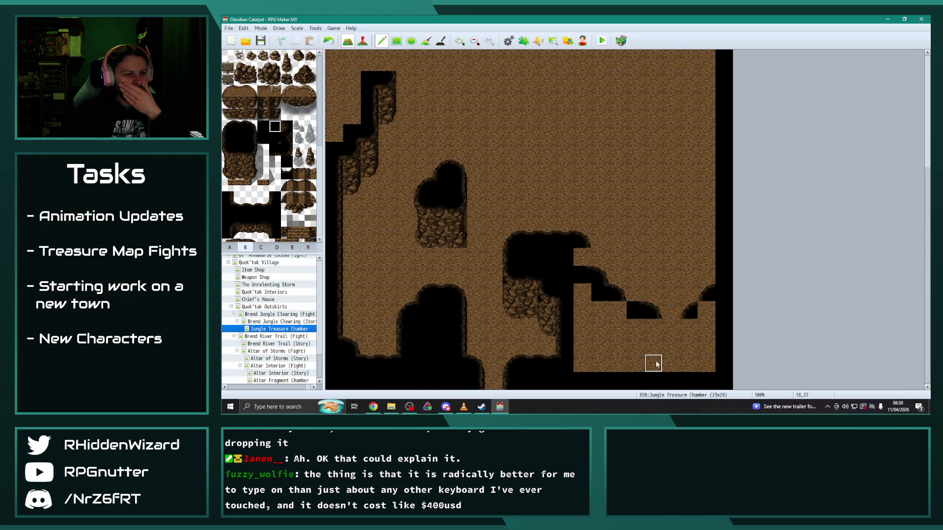
key("ctrl+z")
left_click(615, 310)
Step: Join the wall to the right edge and repaint the right-edge column up the side
left_click(267, 130)
left_click(706, 311)
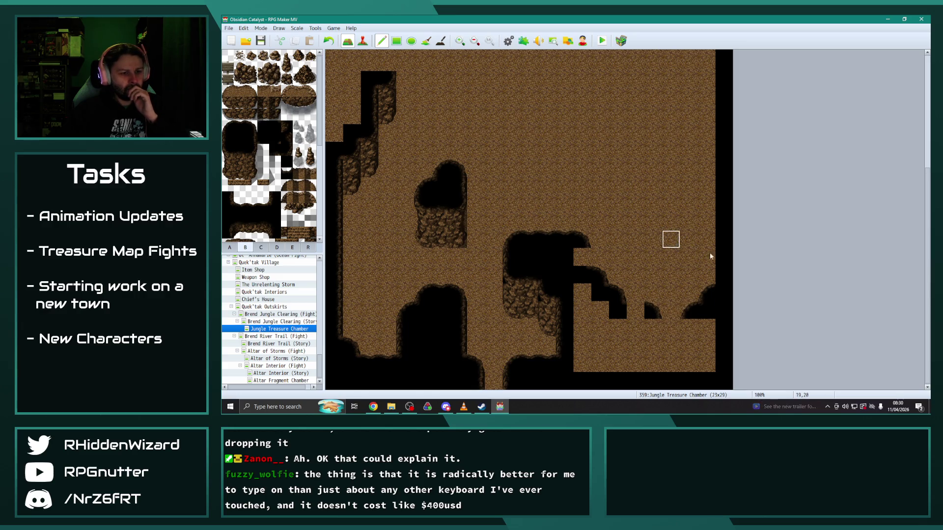
left_click_drag(719, 273, 722, 113)
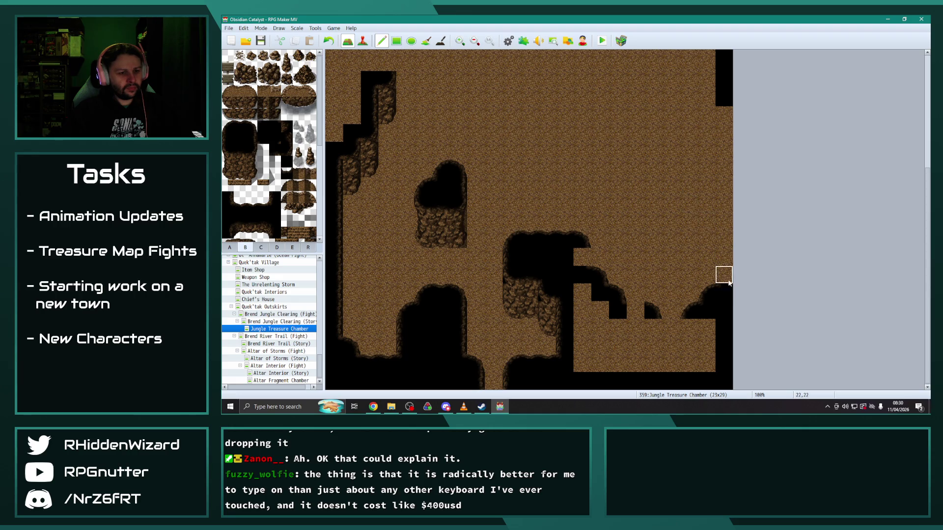
left_click(723, 292)
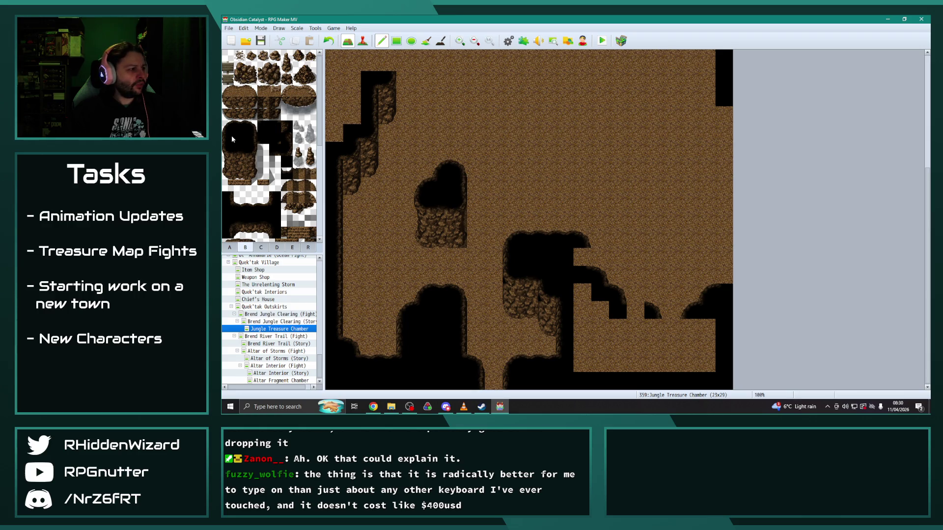
mouse_move(732, 284)
left_mouse_down()
mouse_move(727, 108)
mouse_move(723, 234)
left_mouse_up()
scroll(694, 152, "up", 5)
Step: Sample the brown floor tile and paint along the upper right-edge column
right_click(693, 156)
scroll(552, 215, "down", 1)
scroll(553, 215, "down", 3)
scroll(688, 160, "up", 2)
left_click_drag(722, 187, 724, 100)
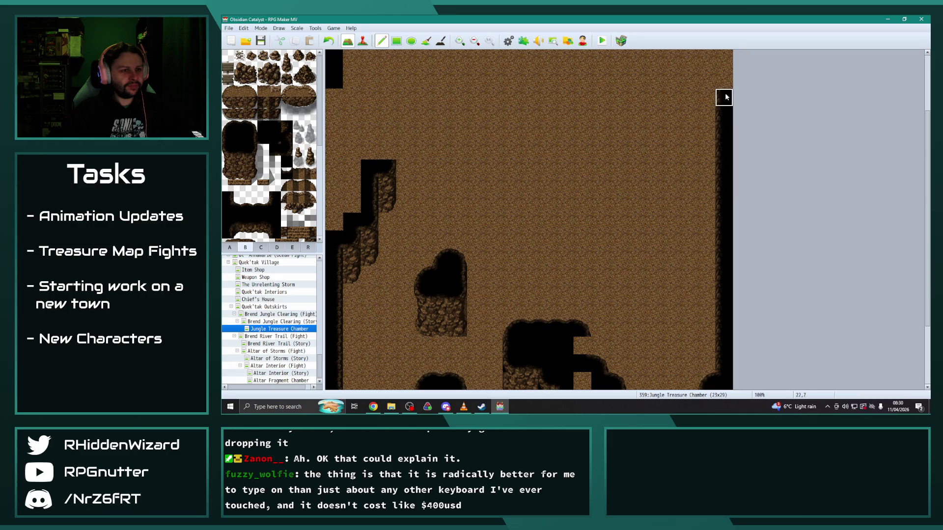
scroll(684, 181, "down", 4)
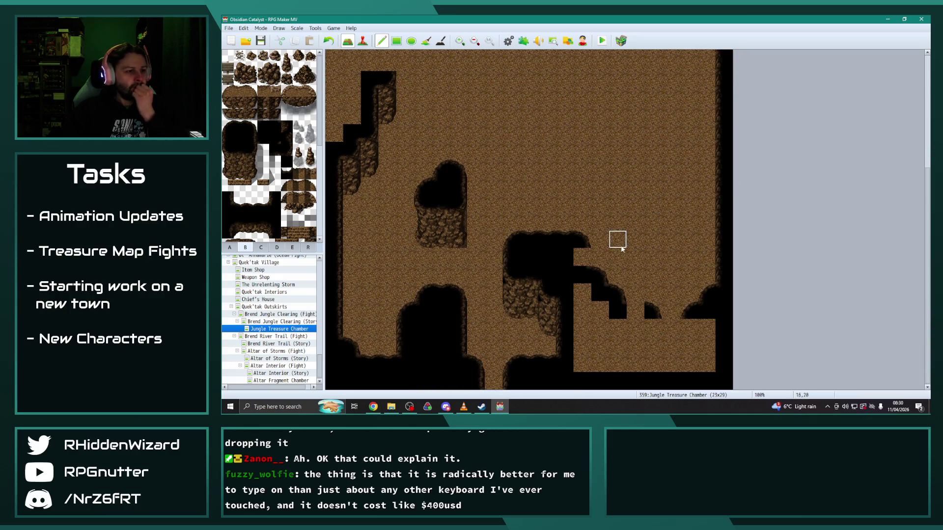
Step: Blacken the lower-right dirt floor patch until it is solid wall
left_click_drag(556, 264, 581, 257)
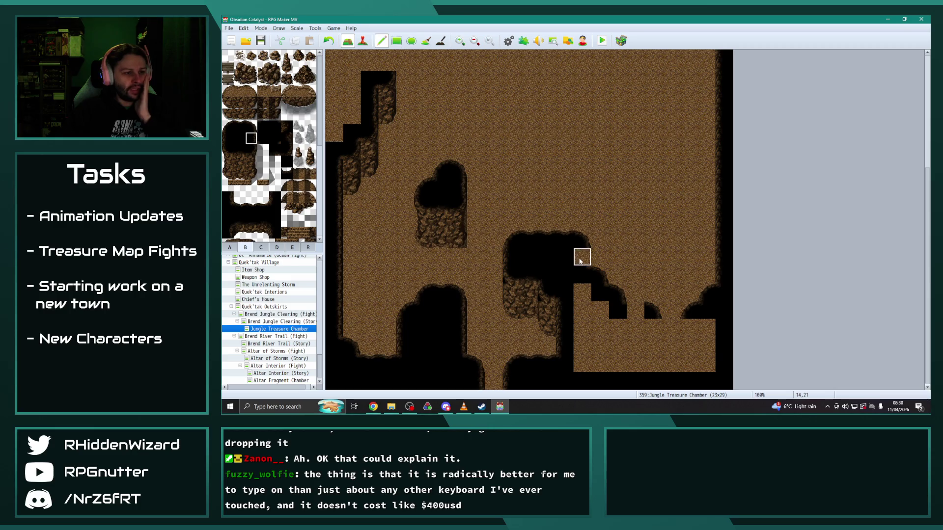
left_click(634, 311)
left_click(670, 333)
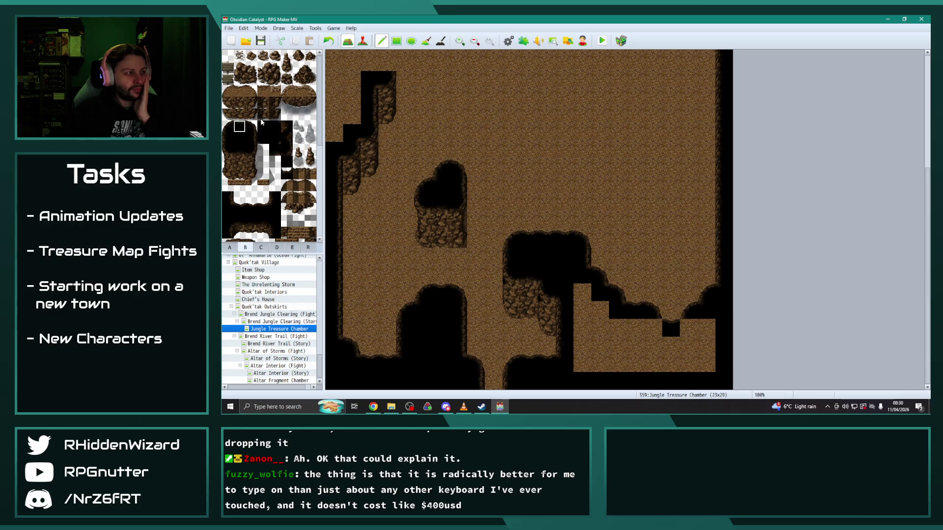
left_click(602, 314)
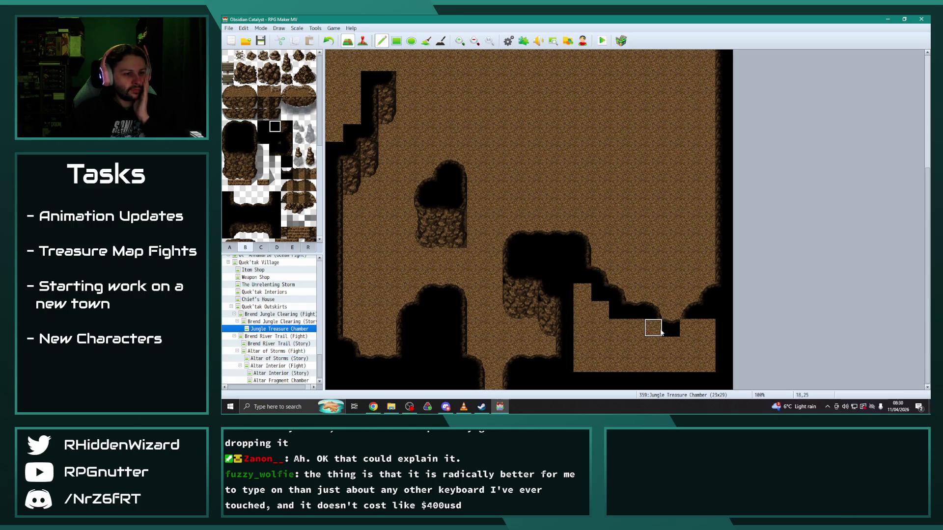
left_click(688, 328)
mouse_move(585, 296)
left_mouse_down()
mouse_move(583, 358)
mouse_move(705, 362)
mouse_move(707, 329)
mouse_move(616, 343)
mouse_move(618, 314)
mouse_move(634, 329)
mouse_move(599, 359)
left_mouse_up()
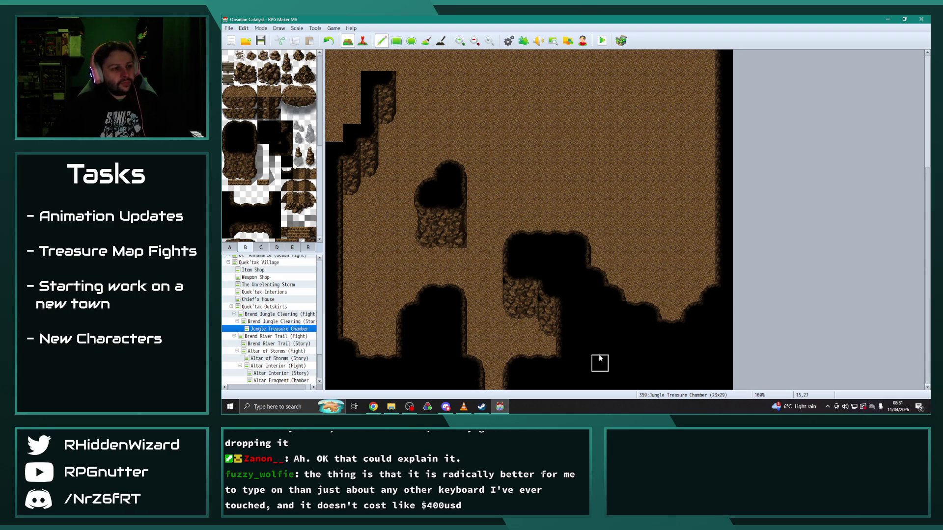
scroll(404, 213, "up", 2)
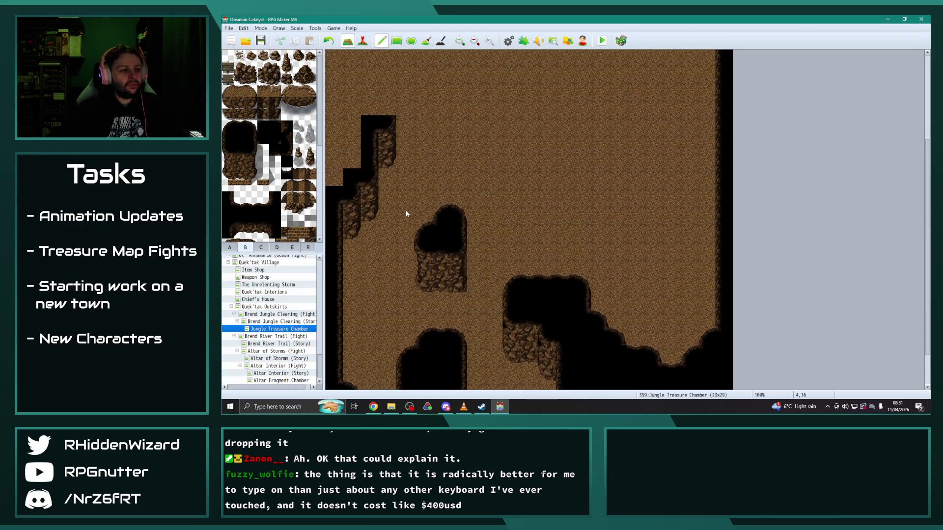
Step: Turn a wall-top tile into dirt and paint a two-tile-tall rock wall ledge across the upper cave into columns 1-2
scroll(400, 210, "up", 3)
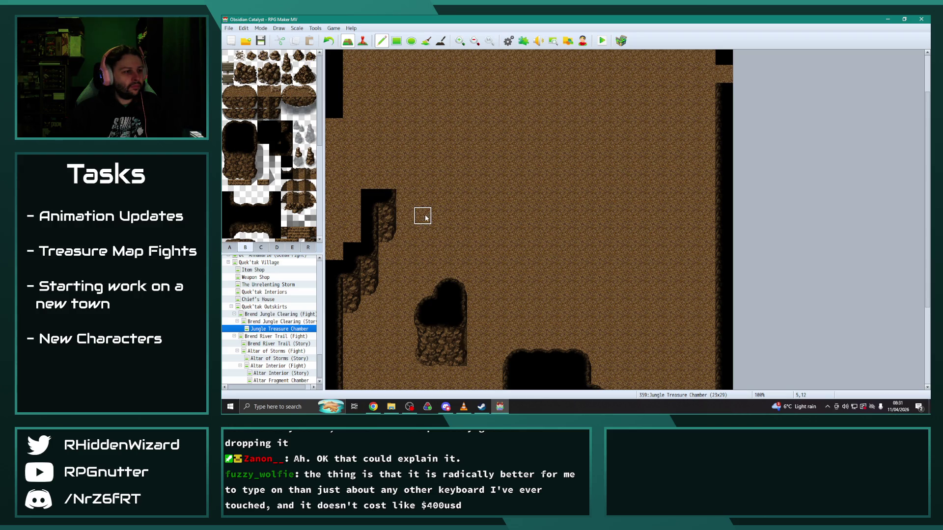
left_click(387, 198)
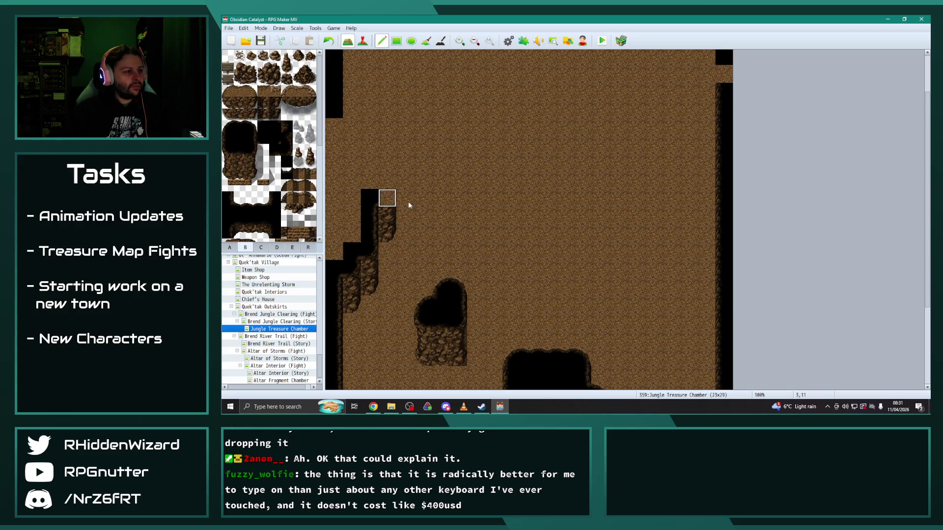
left_click_drag(240, 153, 245, 176)
left_click_drag(378, 197, 464, 211)
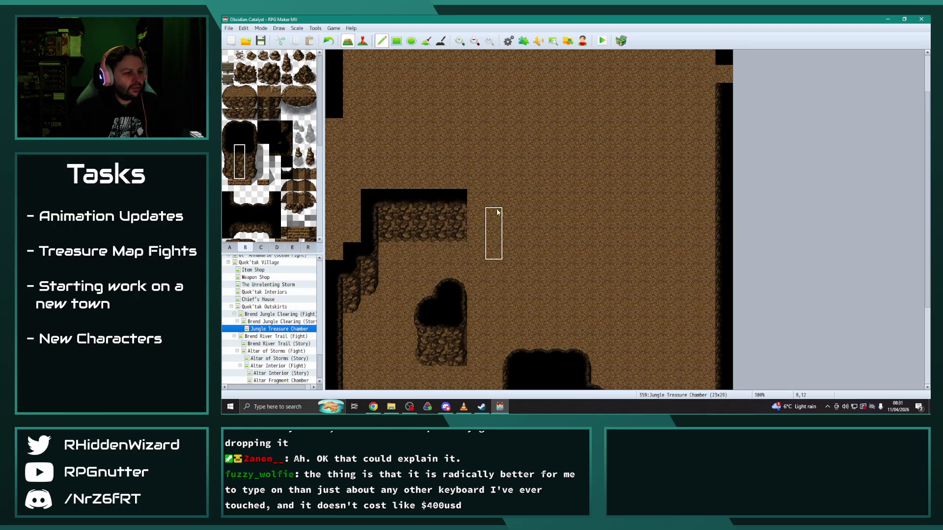
scroll(491, 212, "down", 1)
left_click_drag(359, 233, 369, 236)
Step: Stamp a copied three-tile rock wall column at the ledge's end, undoing two stray edits
right_click(545, 255)
left_click(475, 206)
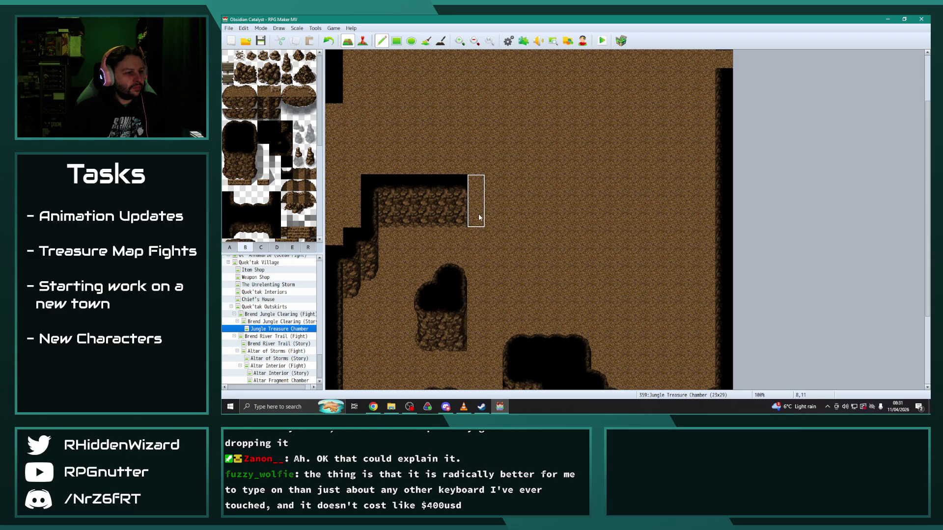
left_click(458, 289)
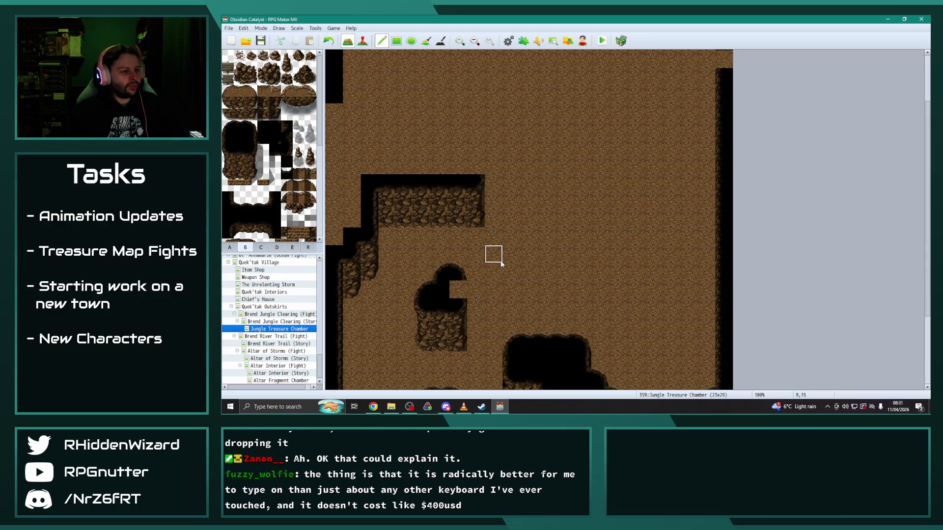
key("ctrl+z")
key("ctrl+z")
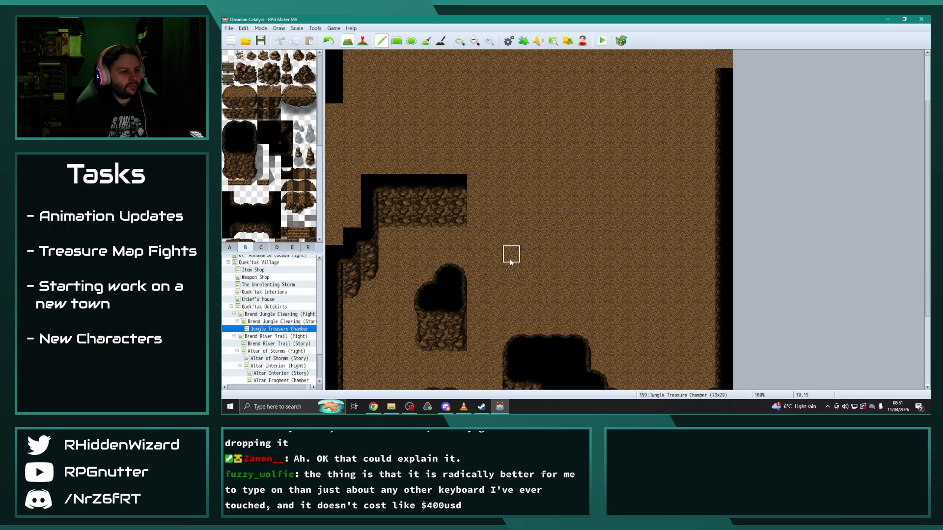
left_click_drag(458, 307, 458, 346)
left_click(484, 214)
Step: Extend the black wall column upward and square off the top of the pit hole
right_click(459, 290)
left_click(476, 183)
left_click_drag(476, 161, 476, 144)
left_click(459, 271)
Step: Run a dark wall top leftward along row 7 of the upper ledge, keeping tile 5,7 as floor
scroll(407, 167, "up", 2)
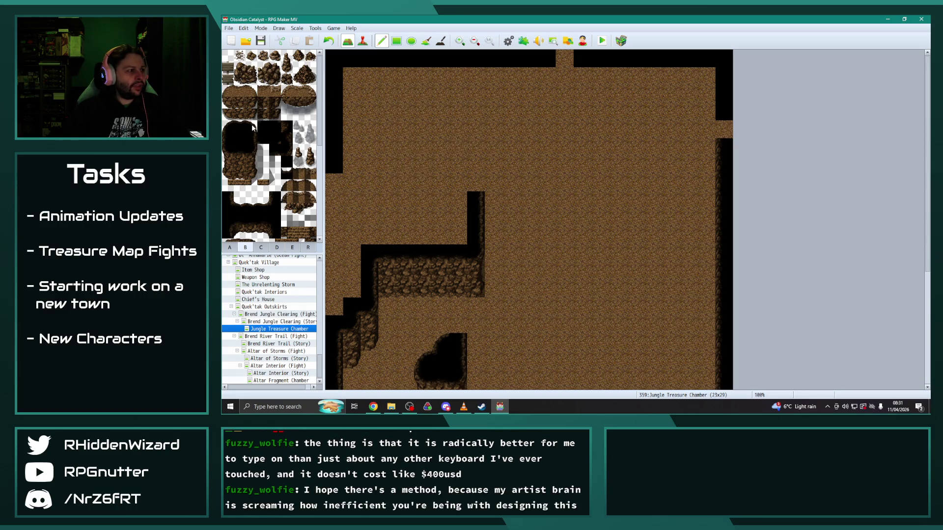
left_click(478, 185)
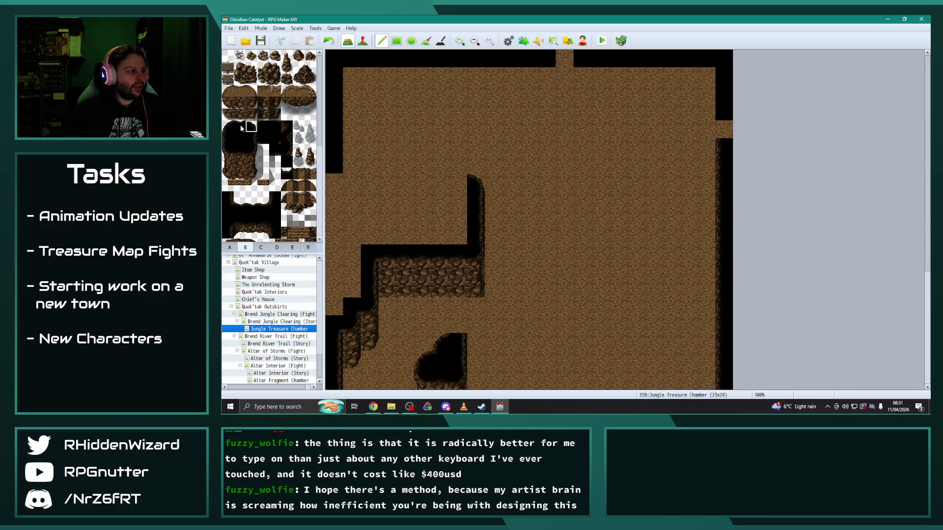
left_click_drag(456, 185, 430, 185)
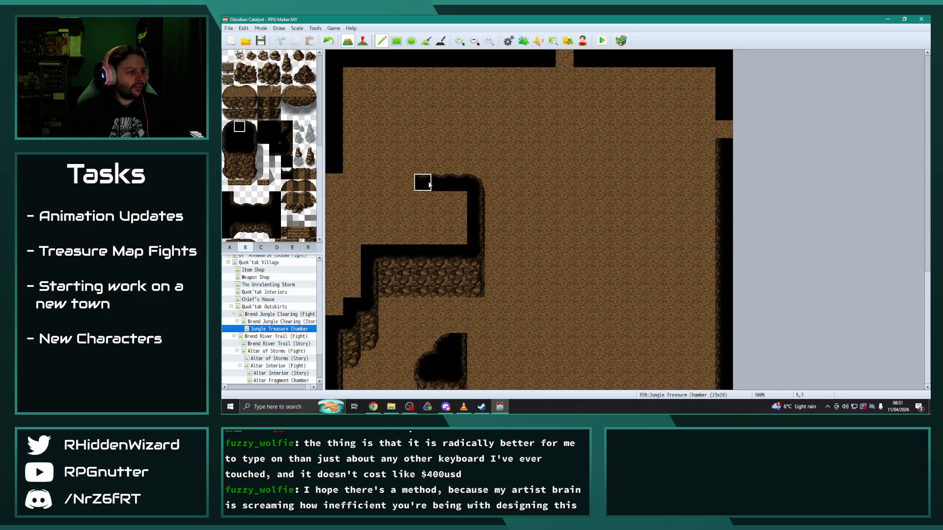
right_click(404, 182)
left_click(421, 185)
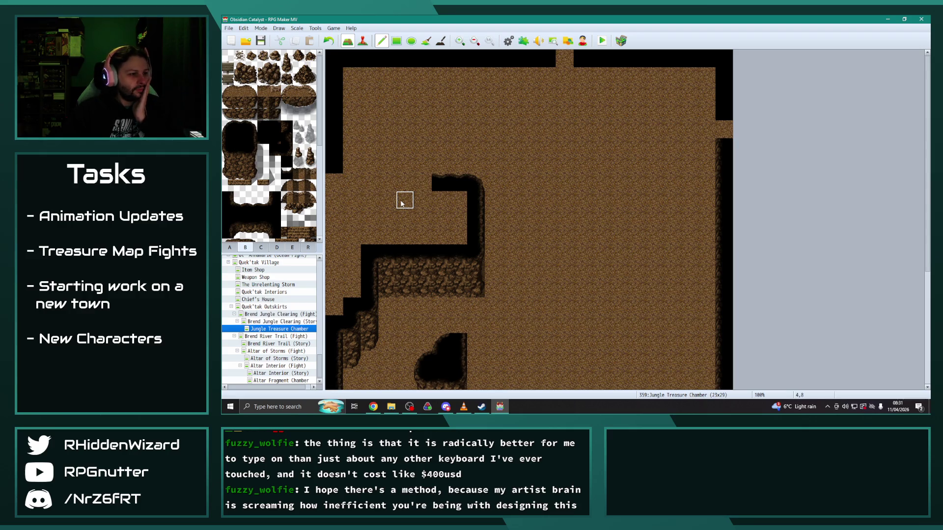
Step: Open a gap through the rock ledge and fill it with black void
scroll(404, 201, "down", 1)
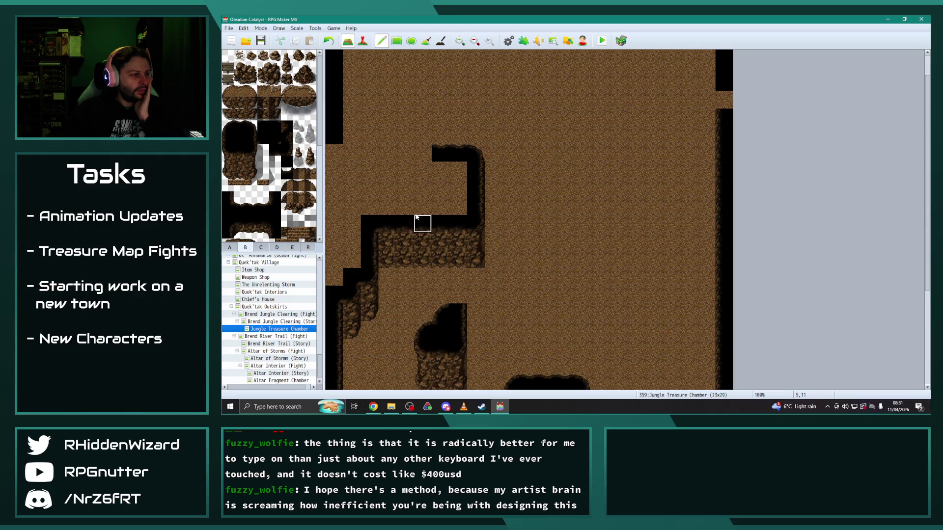
mouse_move(420, 234)
left_mouse_down()
mouse_move(421, 242)
mouse_move(438, 223)
mouse_move(440, 258)
left_mouse_up()
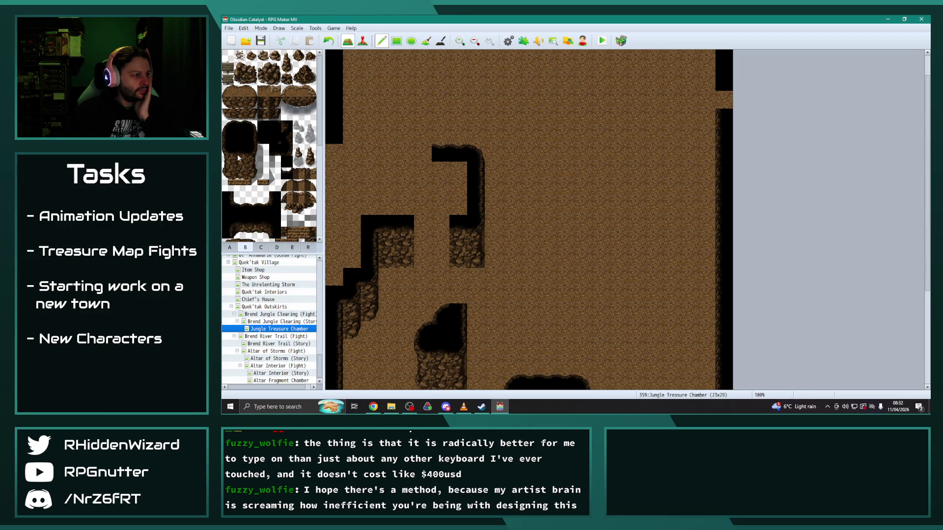
left_click(276, 139)
left_click(446, 226)
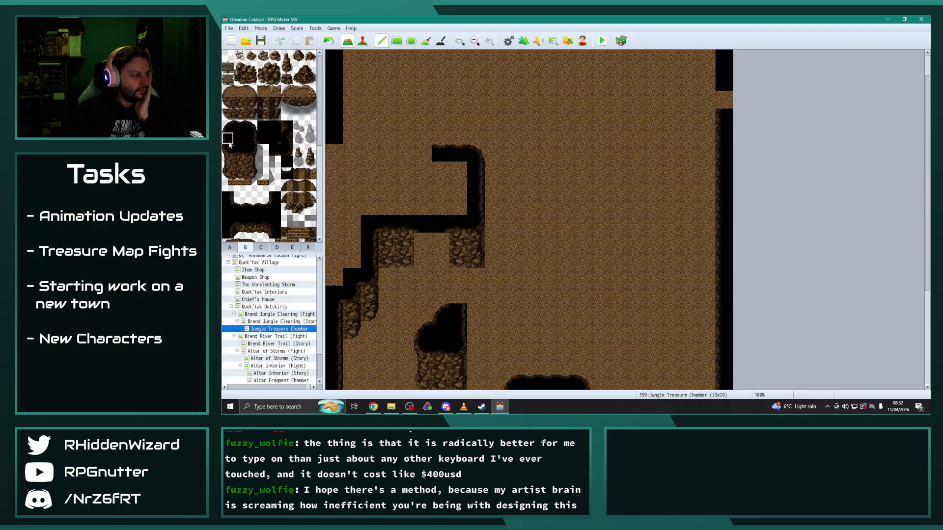
left_click(252, 140)
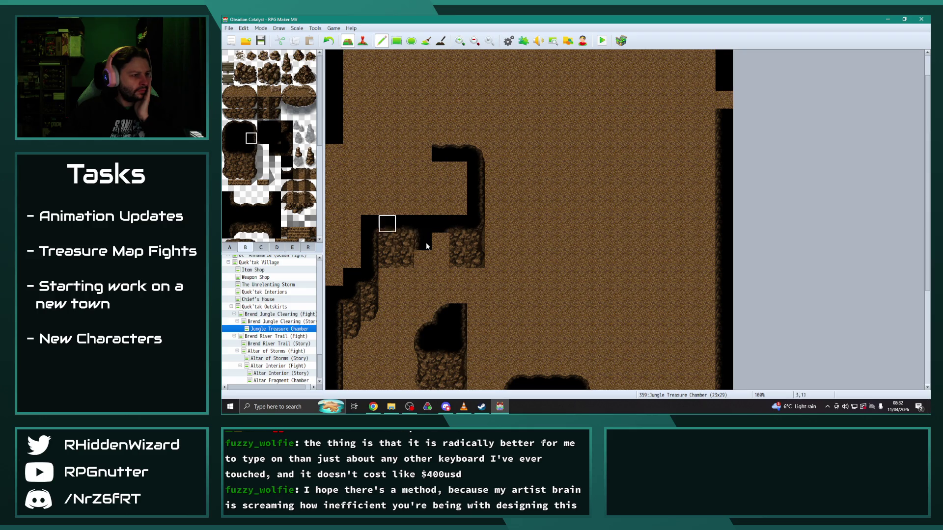
left_click(228, 151)
left_click(422, 258)
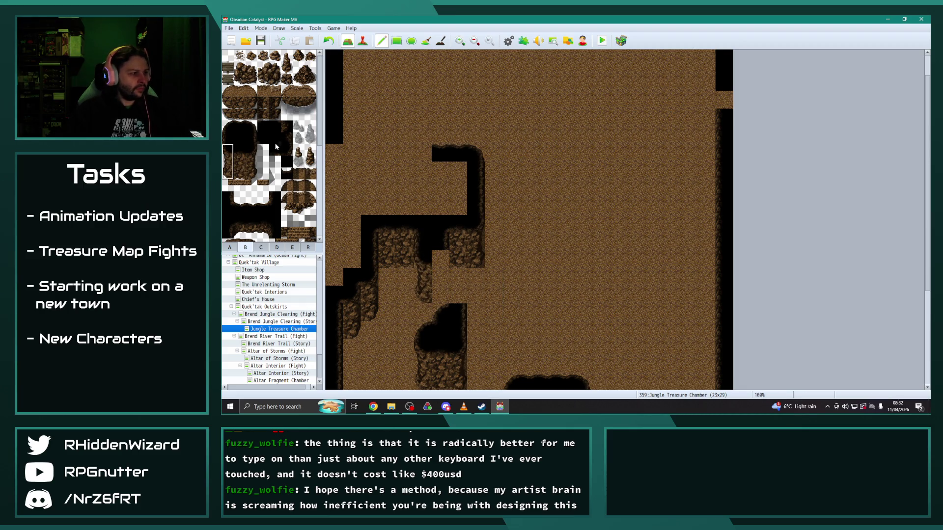
key("ctrl+z")
Step: Try a rock wall column beside the gap, restore dirt, and add dark tiles at 5,12 and 6,12
scroll(334, 235, "down", 2)
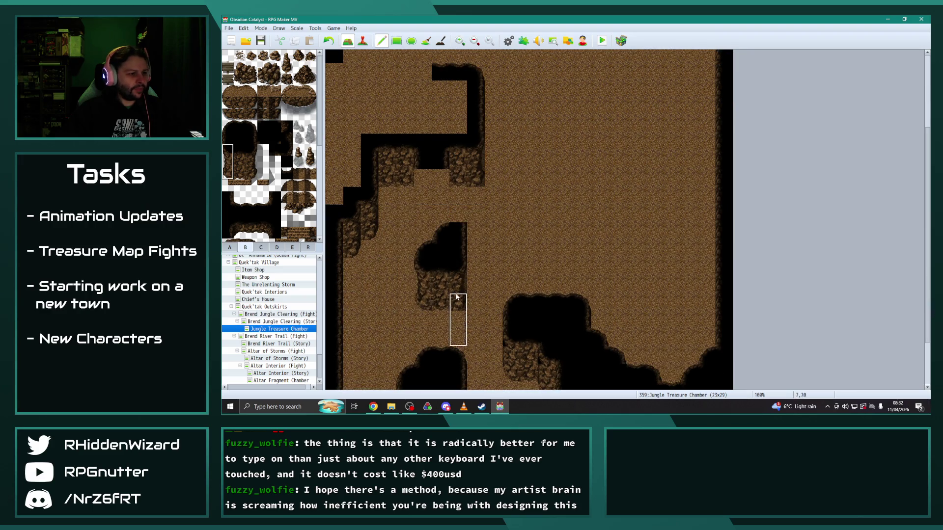
scroll(481, 300, "down", 1)
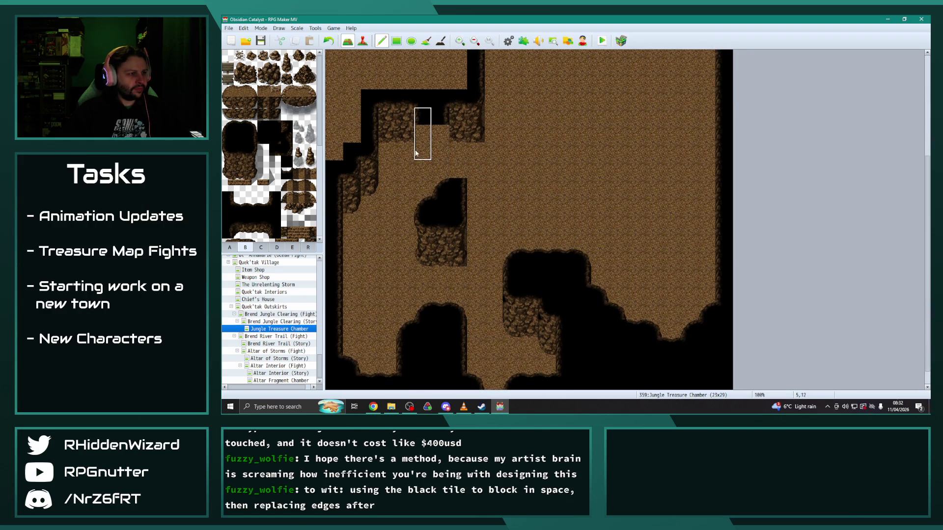
left_click(420, 172)
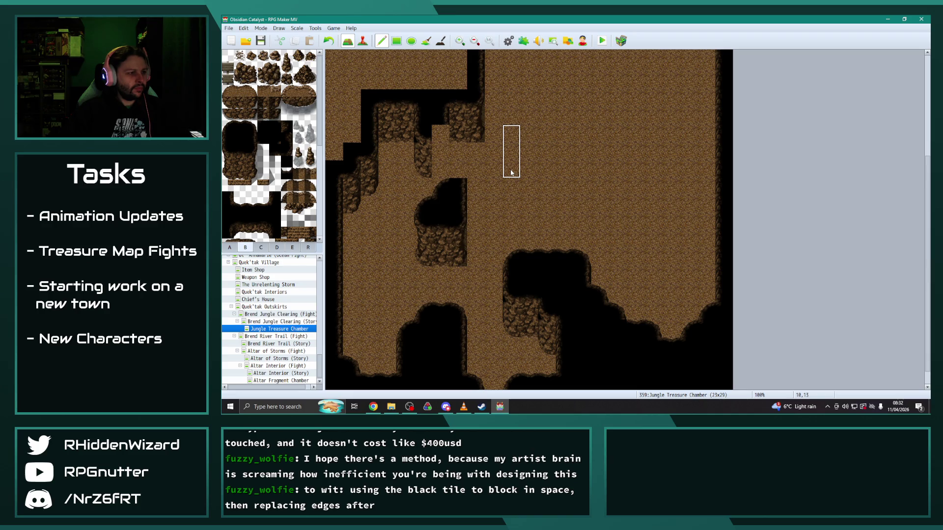
scroll(511, 173, "up", 2)
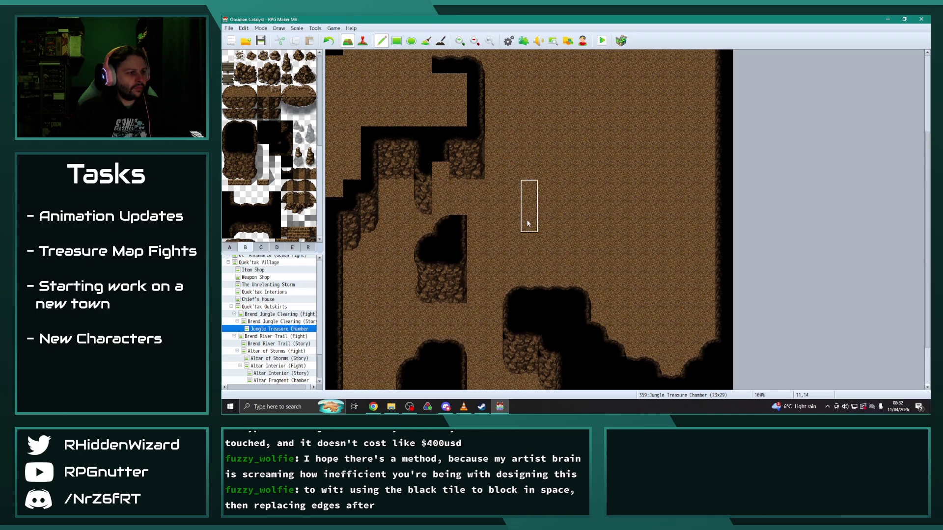
left_click(422, 226)
left_click(440, 177)
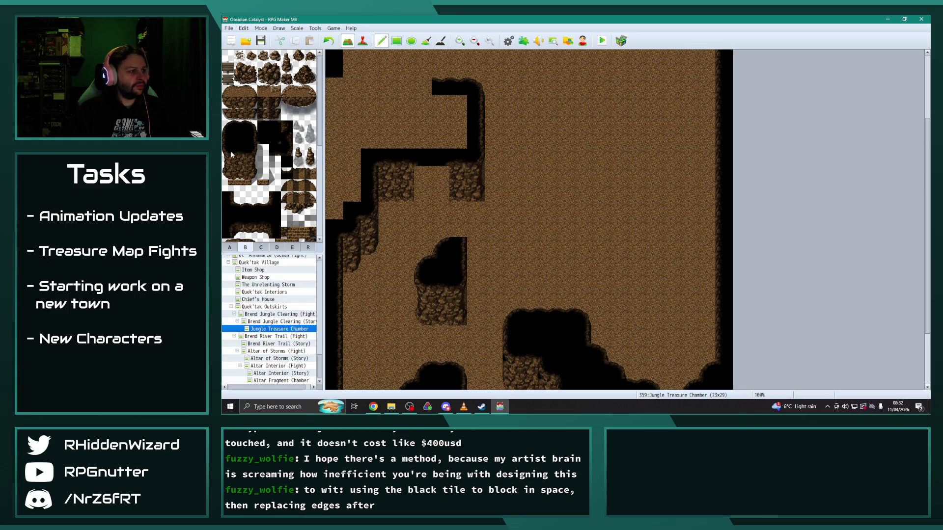
left_click(421, 177)
left_click(437, 175)
Step: Undo the two black notch tiles and the stray black wall tile, then review the layout
scroll(543, 244, "down", 2)
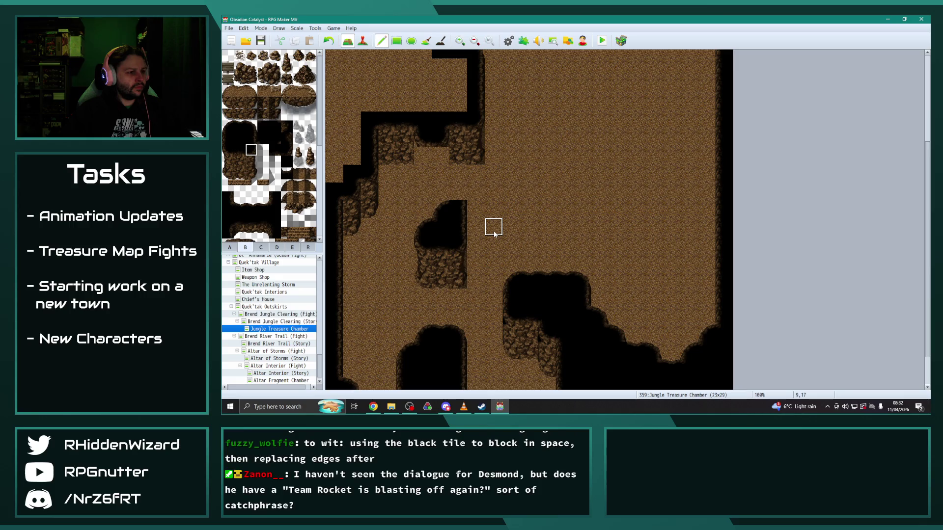
key("ctrl+z")
key("ctrl+z")
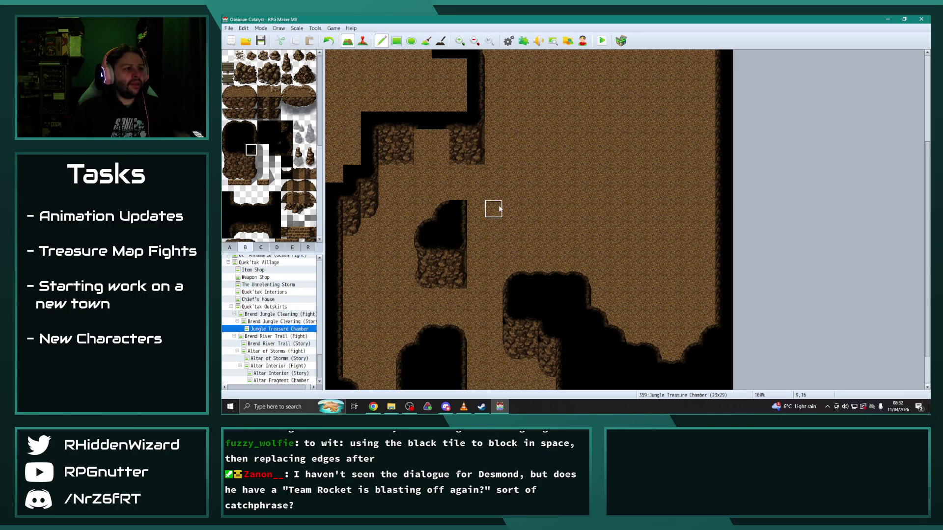
scroll(534, 224, "up", 1)
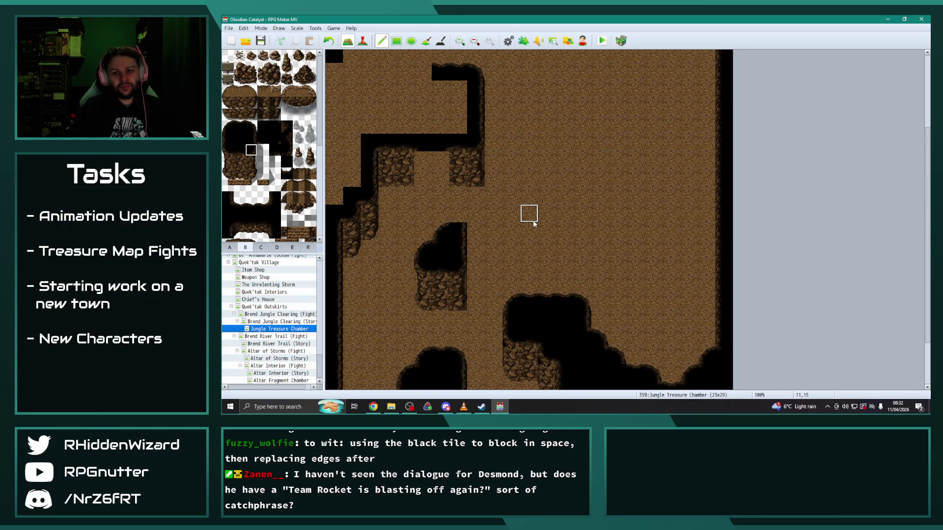
key("ctrl+z")
key("ctrl+z")
key("ctrl+z")
key("ctrl+z")
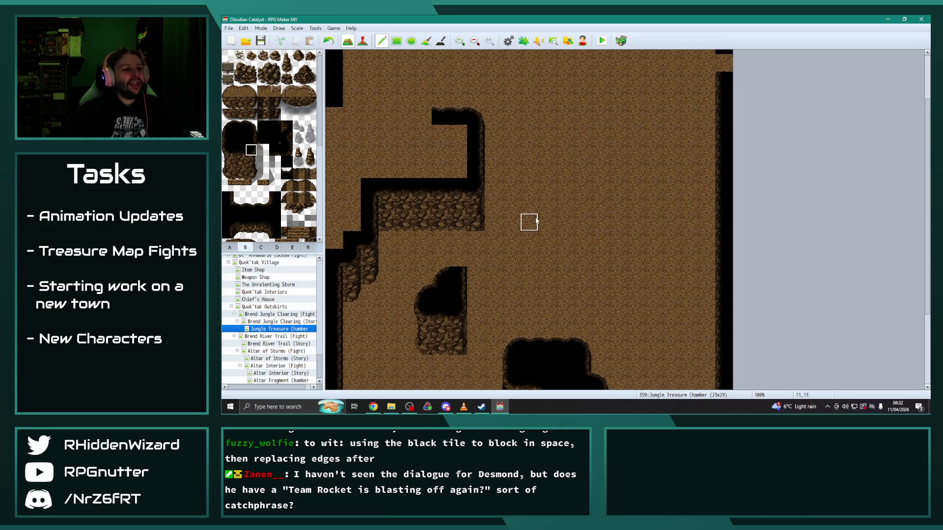
scroll(528, 216, "up", 2)
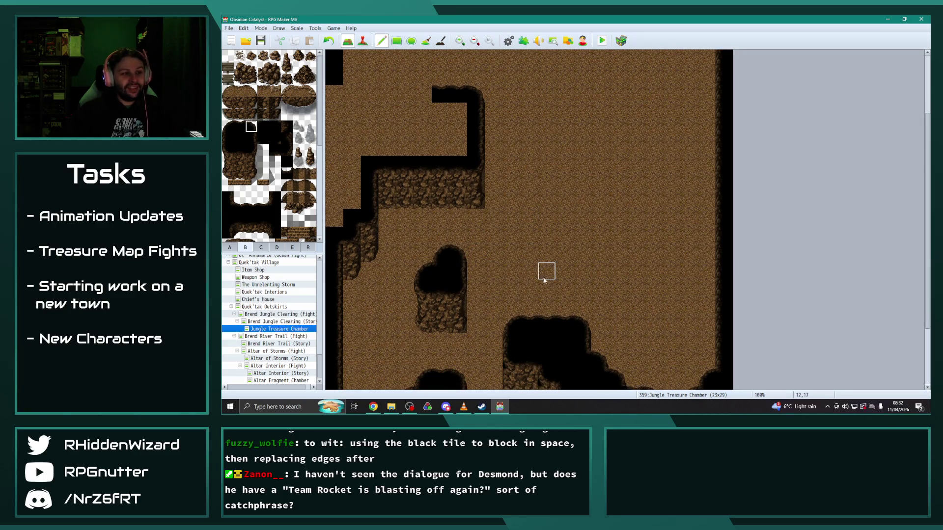
scroll(544, 273, "down", 2)
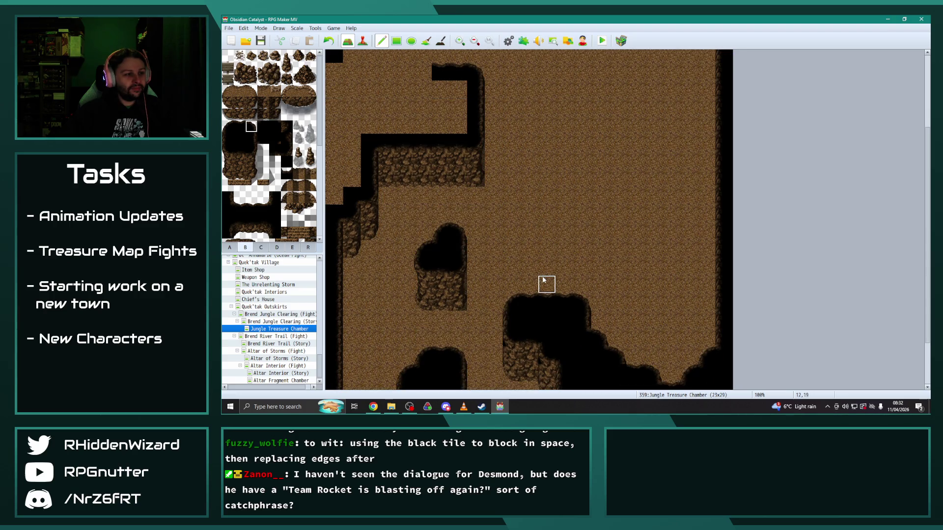
scroll(517, 283, "up", 2)
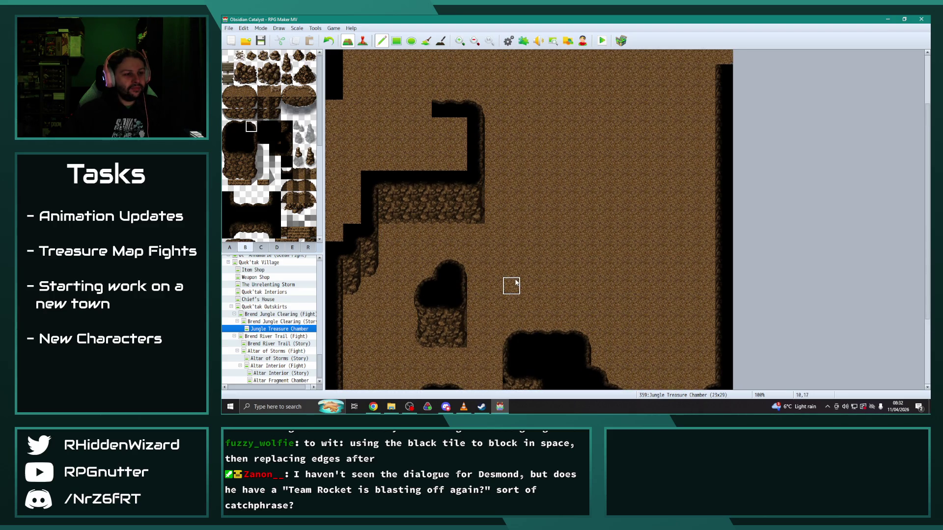
scroll(521, 275, "down", 3)
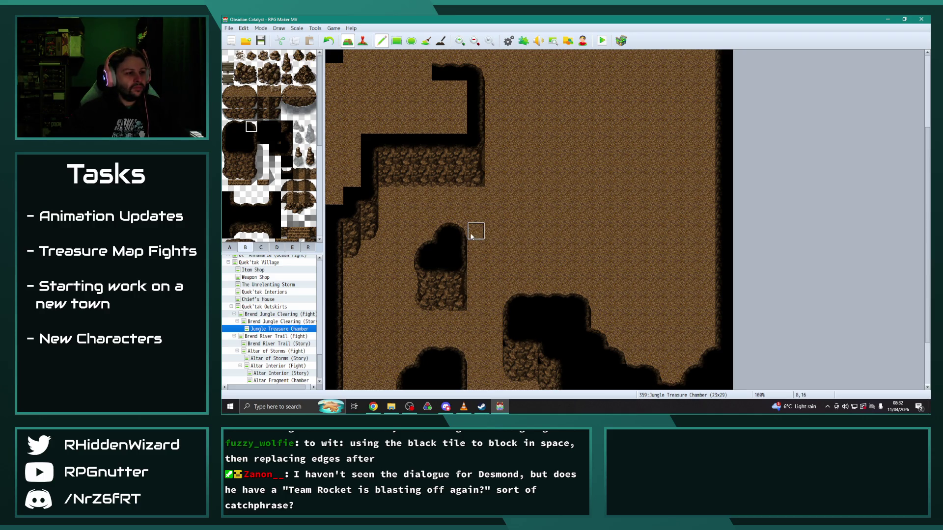
Step: Stamp a second 2x2 rock pillar beside the first and cap it with black wall
left_click_drag(229, 127, 250, 172)
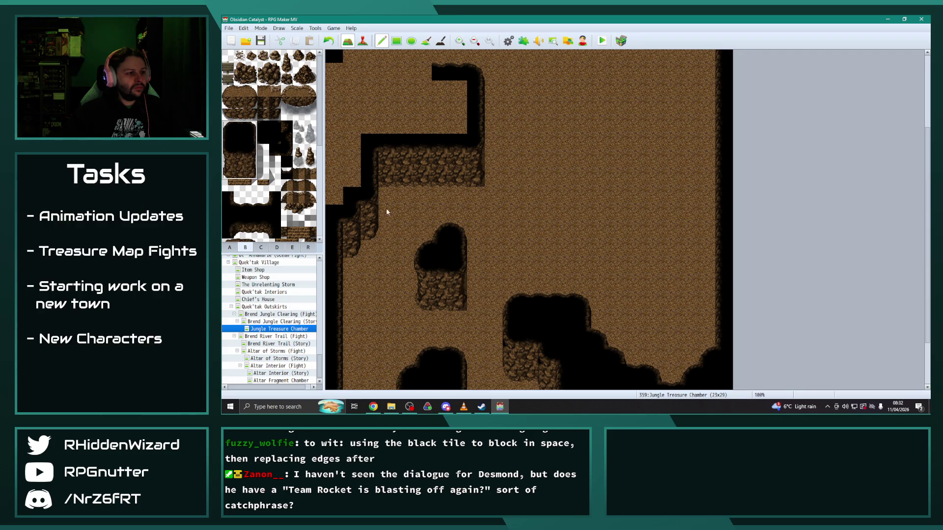
left_click(474, 208)
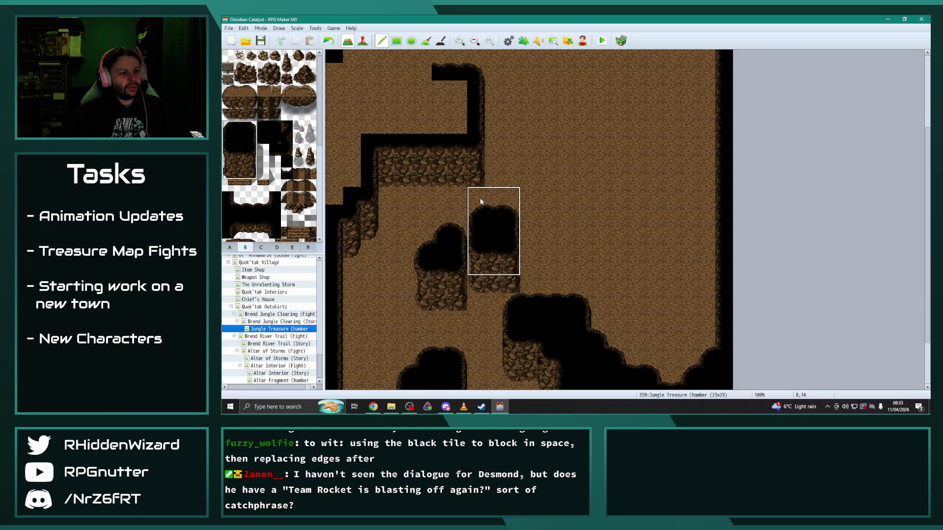
key("ctrl+z")
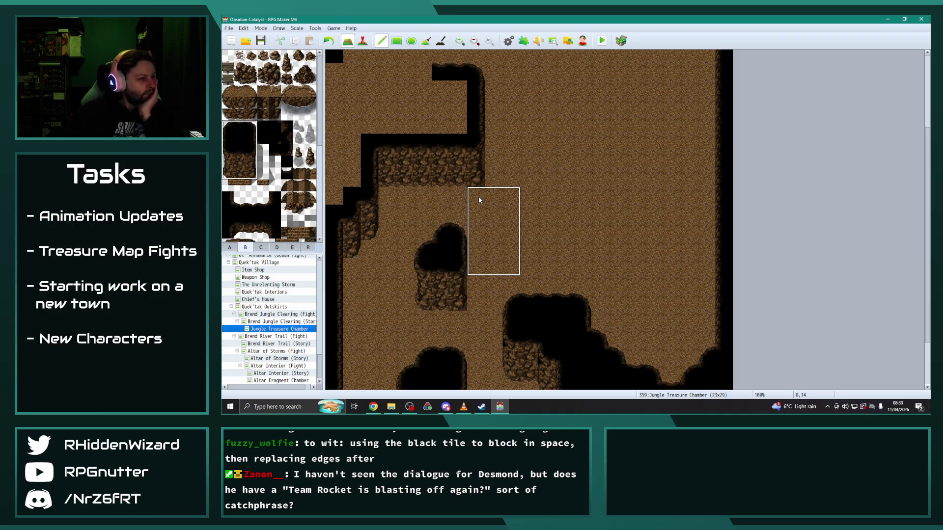
left_click_drag(230, 152, 254, 175)
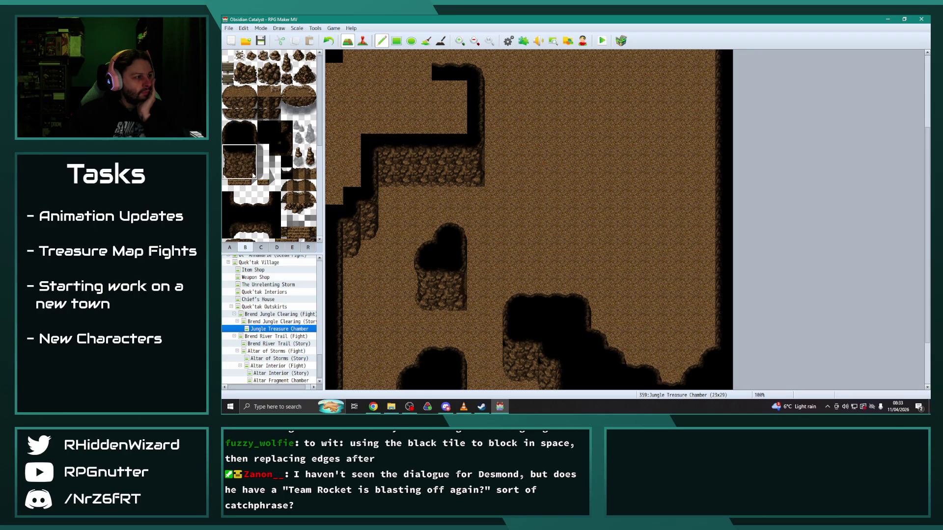
left_click(482, 229)
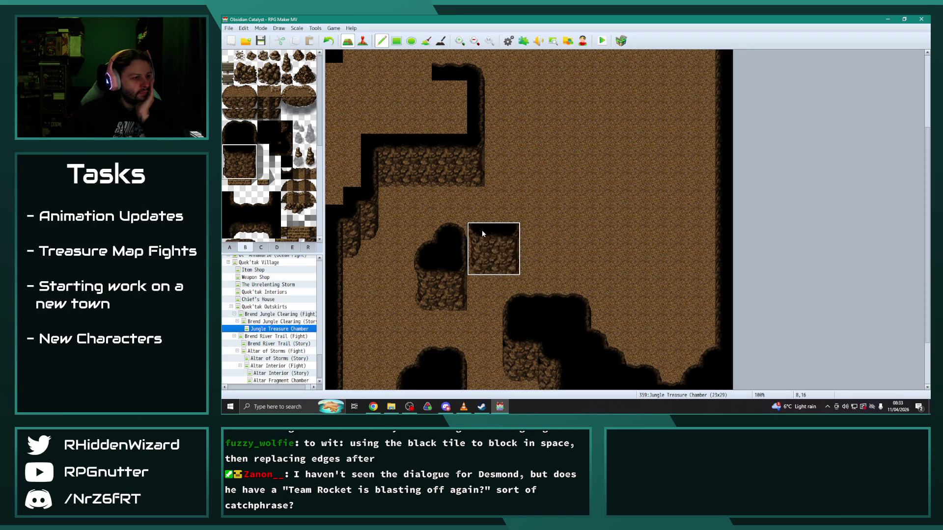
left_click(227, 125)
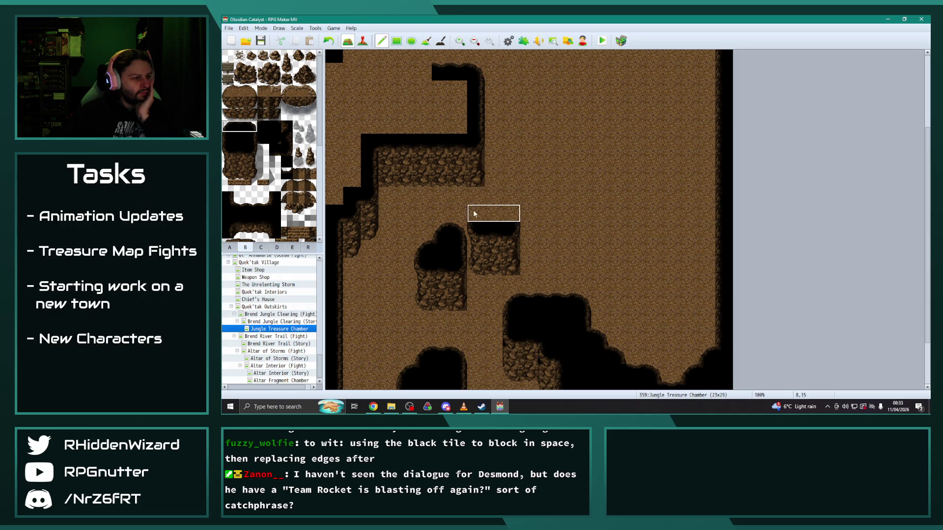
left_click(492, 211)
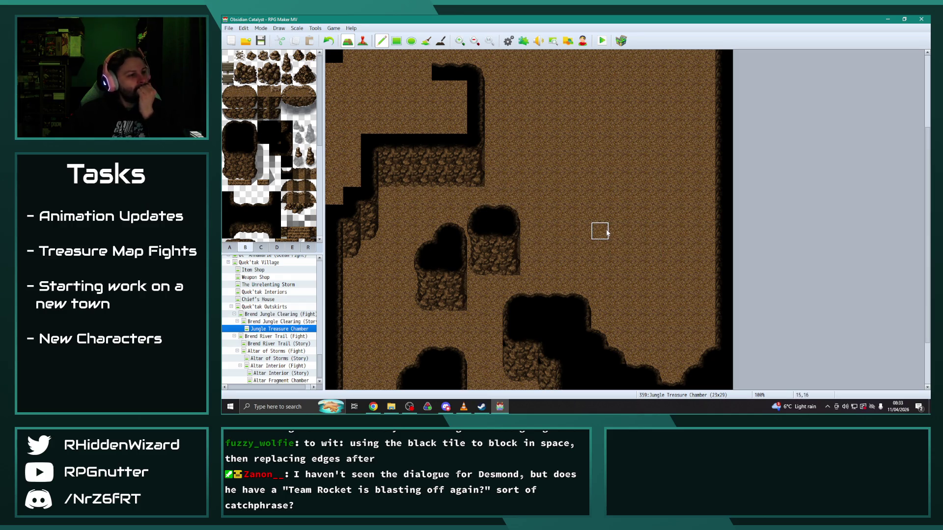
Step: Touch up the tiles around the pillars, leaving tiles 8,15 and 7,16 as floor
right_click(585, 255)
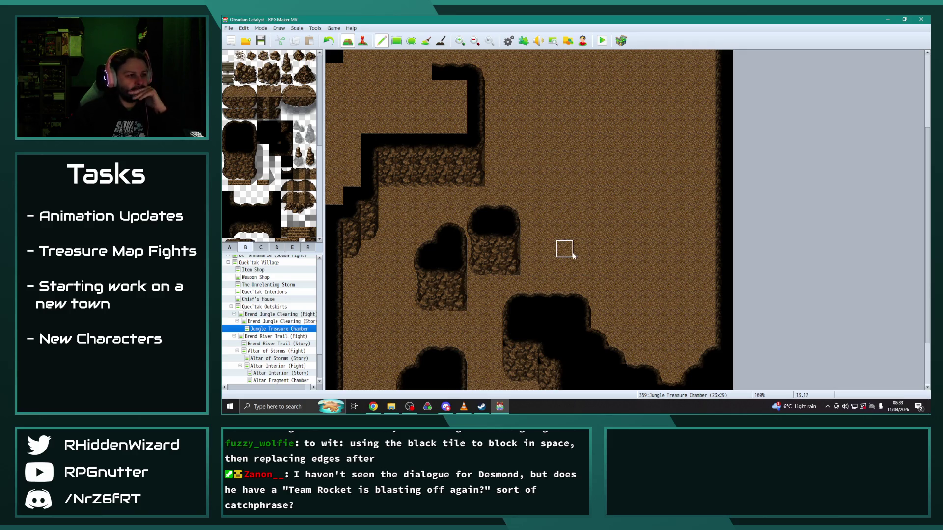
left_click(440, 232)
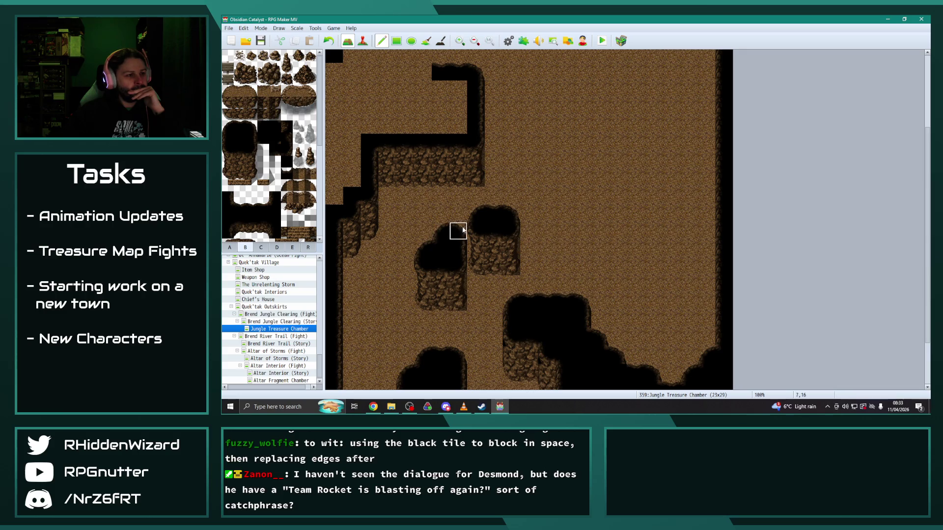
mouse_move(475, 232)
left_mouse_down()
mouse_move(459, 235)
mouse_move(462, 298)
mouse_move(476, 248)
mouse_move(478, 282)
left_mouse_up()
left_click(462, 231)
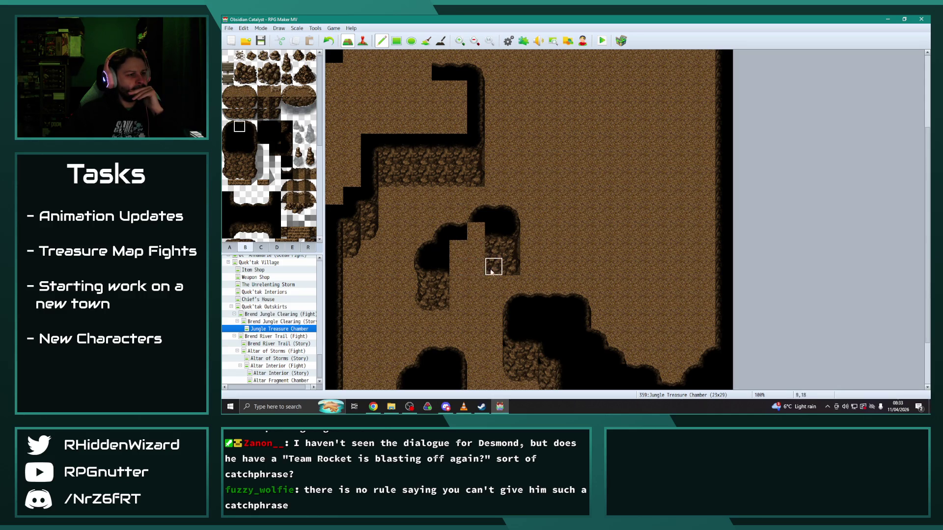
left_click(481, 222)
right_click(472, 228)
left_click(474, 214)
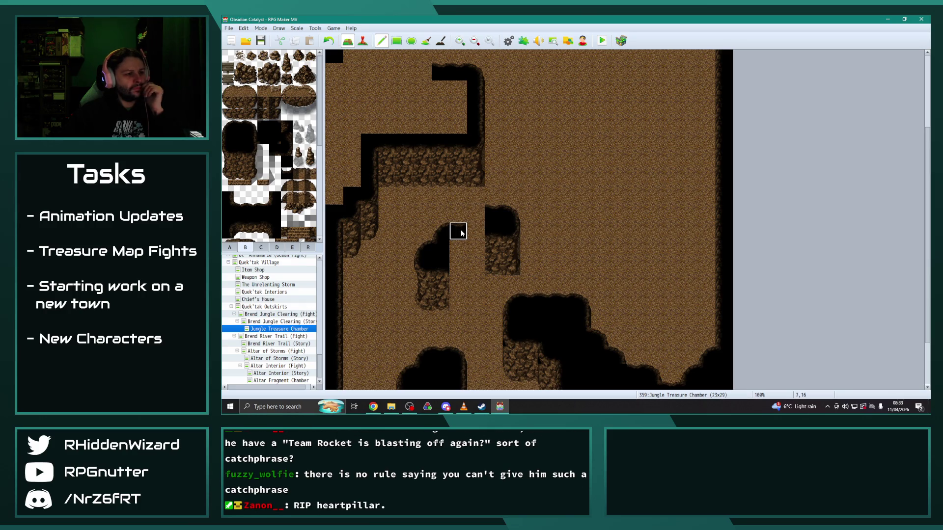
left_click(458, 232)
Step: Fill the gap between the pillars with black wall and run a wall edge across their join
left_click(263, 127)
left_click(458, 232)
left_click(227, 127)
left_click(451, 216)
left_click_drag(459, 216, 475, 213)
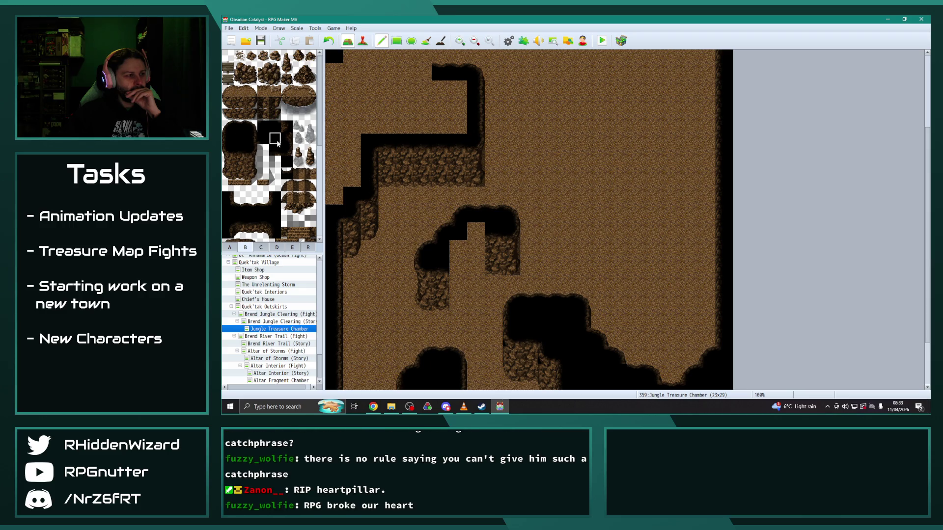
left_click_drag(465, 232, 476, 232)
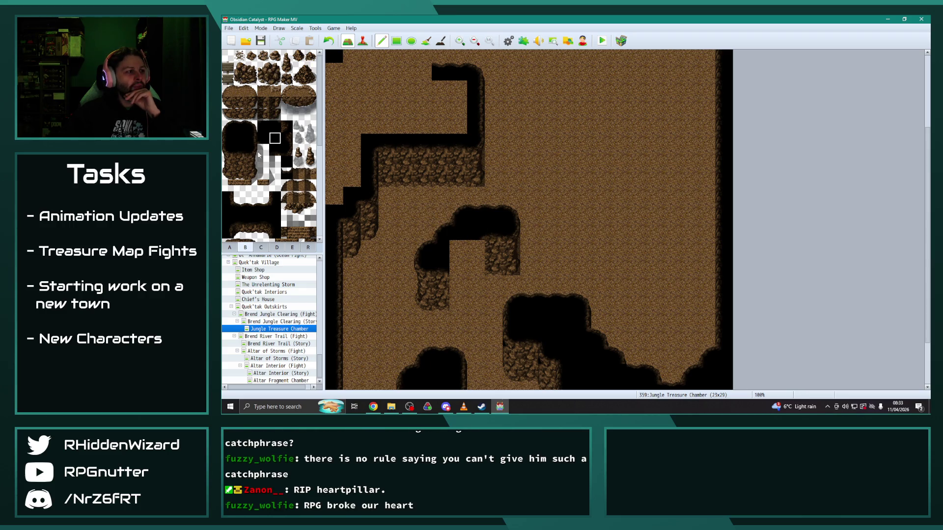
Step: Stamp a copied rock-and-cliff column beneath the joined wall and review the outcrop
scroll(511, 305, "down", 2)
right_click(372, 169)
left_click(472, 250)
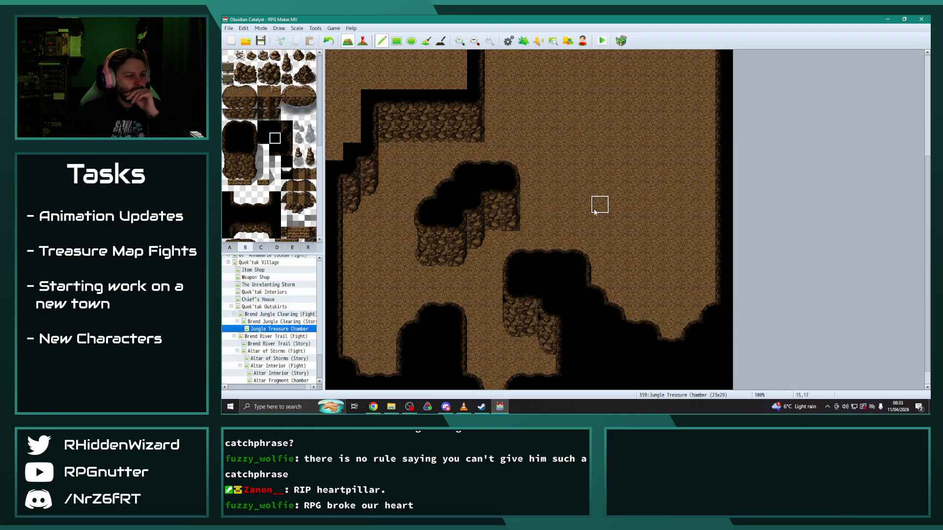
scroll(563, 251, "up", 2)
scroll(561, 270, "up", 1)
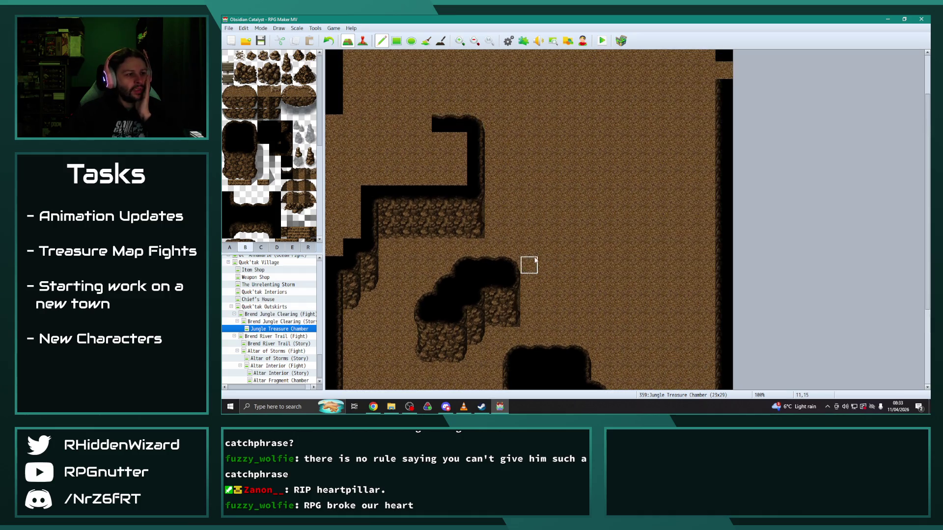
scroll(563, 253, "down", 2)
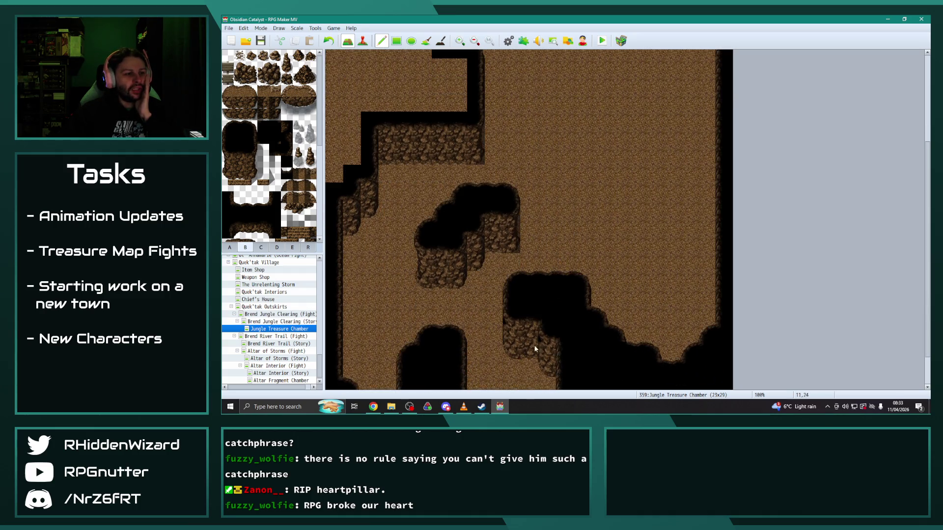
scroll(559, 231, "down", 2)
scroll(564, 223, "up", 2)
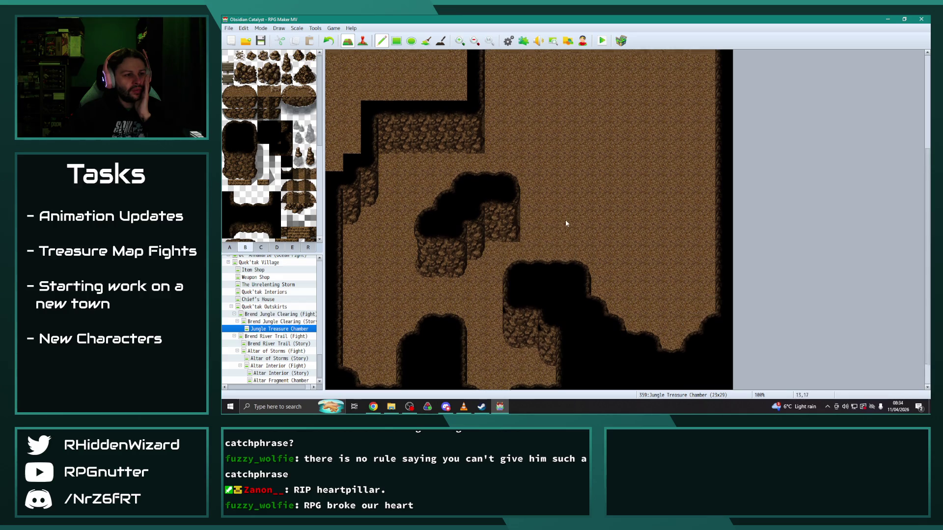
scroll(565, 236, "up", 2)
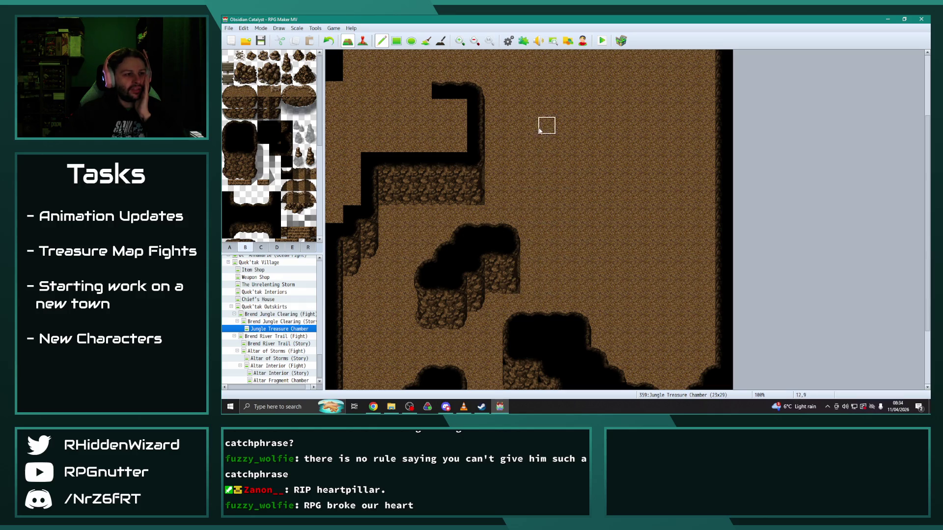
scroll(525, 235, "up", 2)
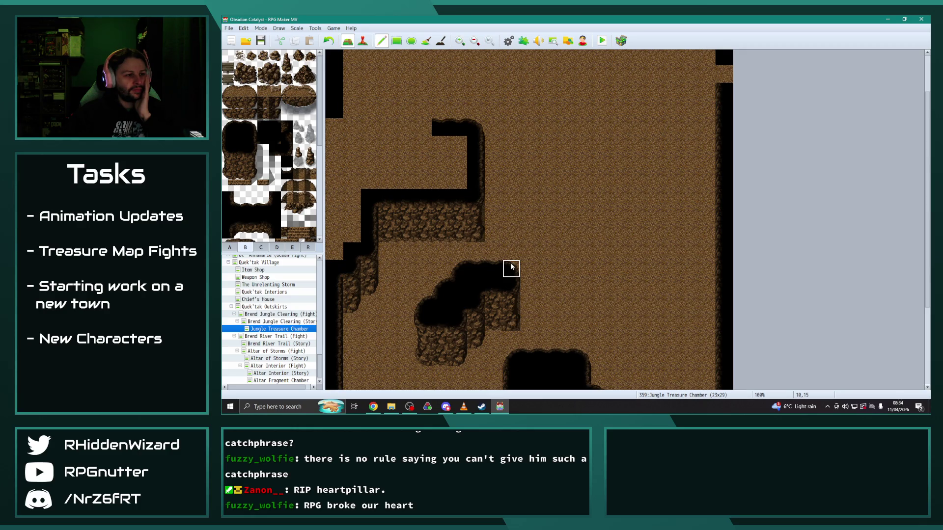
scroll(510, 263, "up", 2)
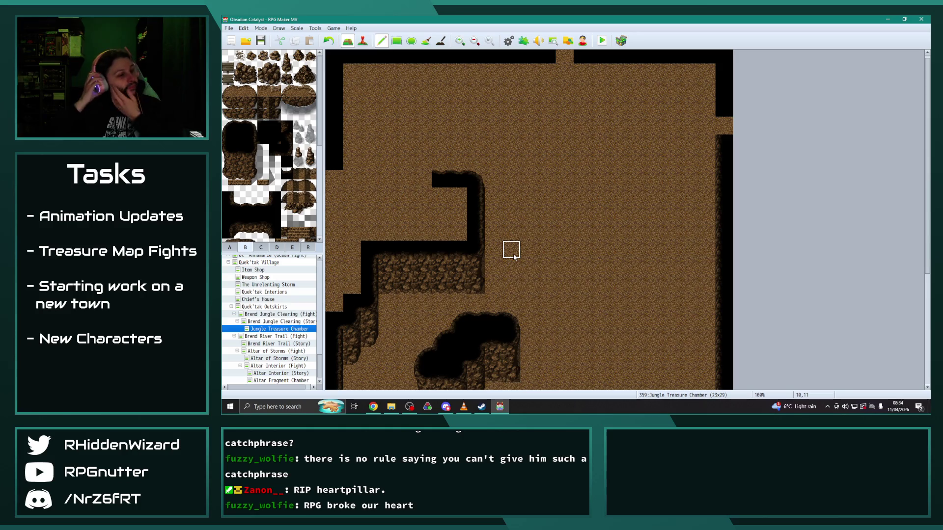
Step: Pencil black wall and edge tiles leftward along row 8 and at the left edge
scroll(247, 105, "down", 2)
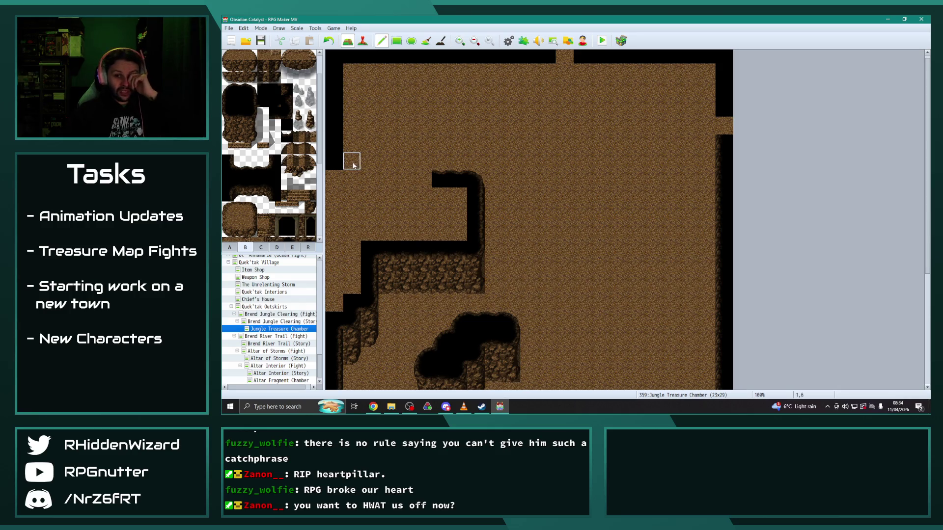
left_click(334, 161)
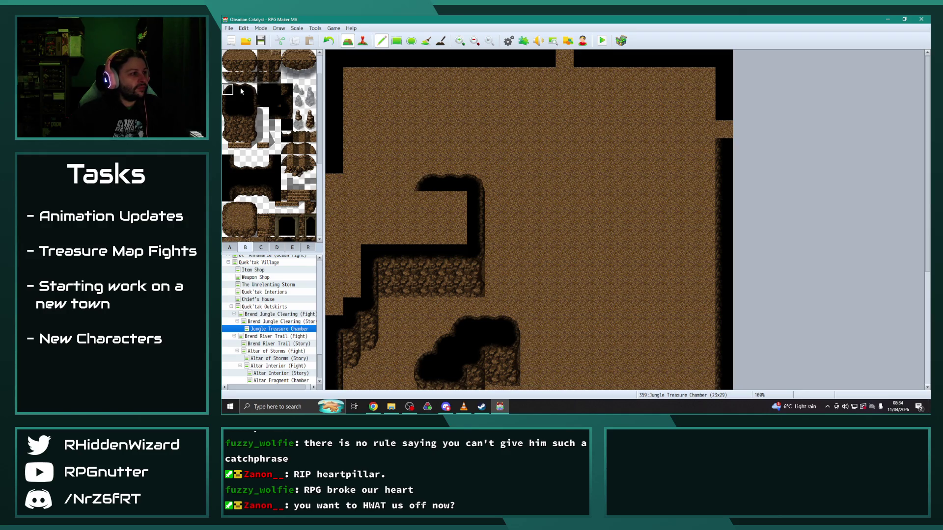
left_click_drag(407, 205, 354, 191)
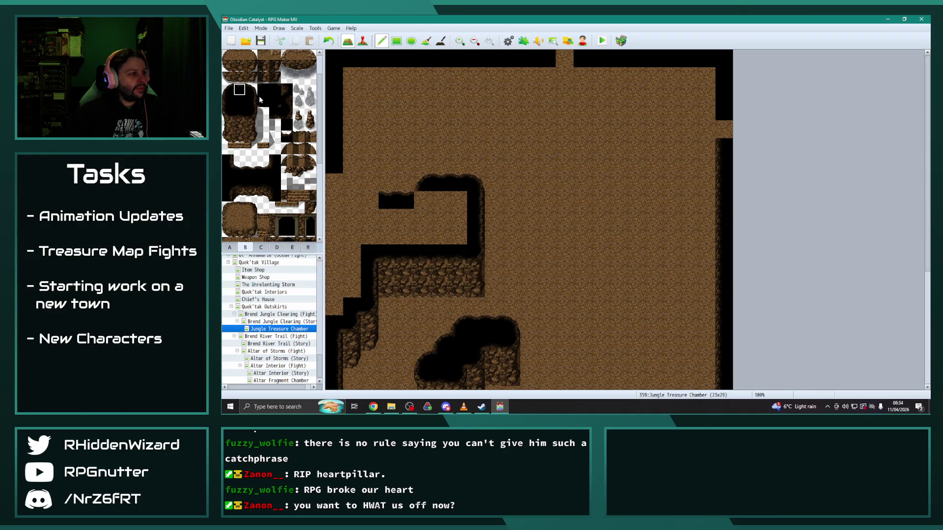
left_click(263, 91)
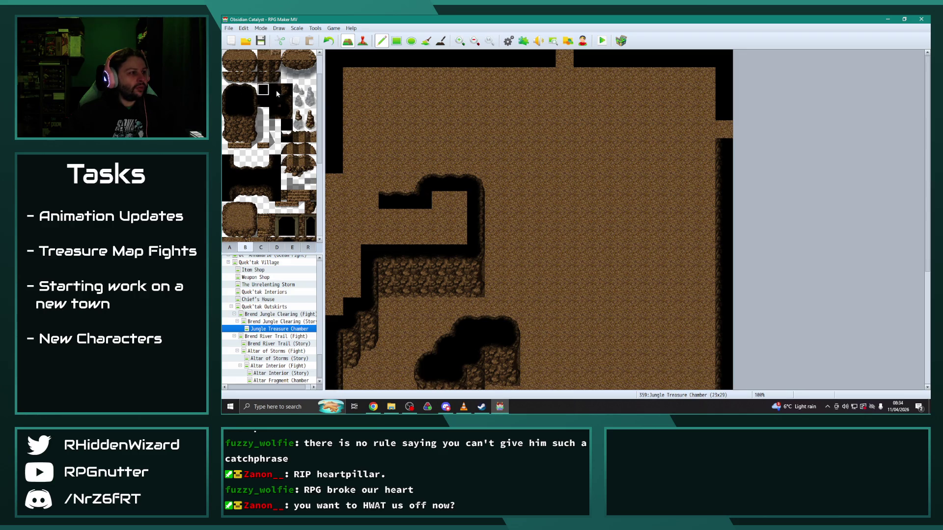
left_click(365, 204)
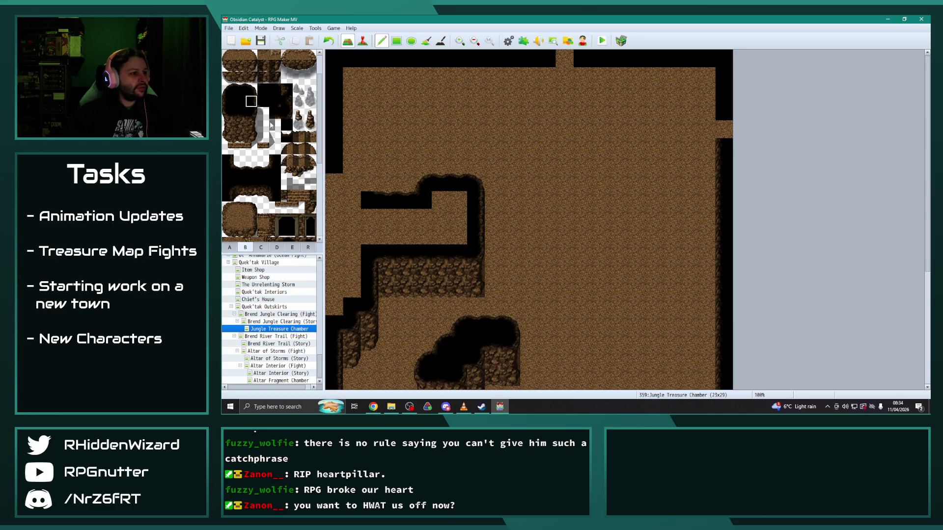
Step: Extend the left dark wall upward and place a 3x3 rock outcrop capped with a dark top strip
left_click_drag(368, 184, 364, 141)
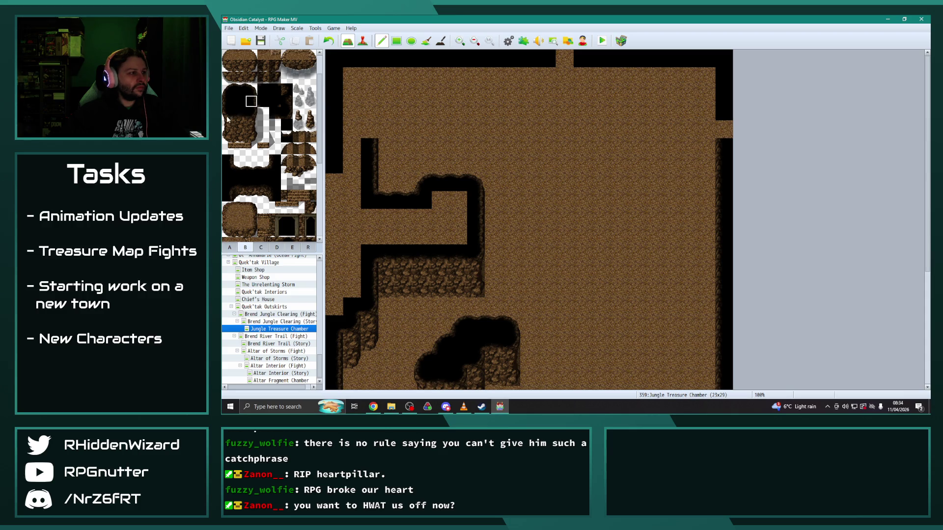
left_click_drag(228, 113, 253, 137)
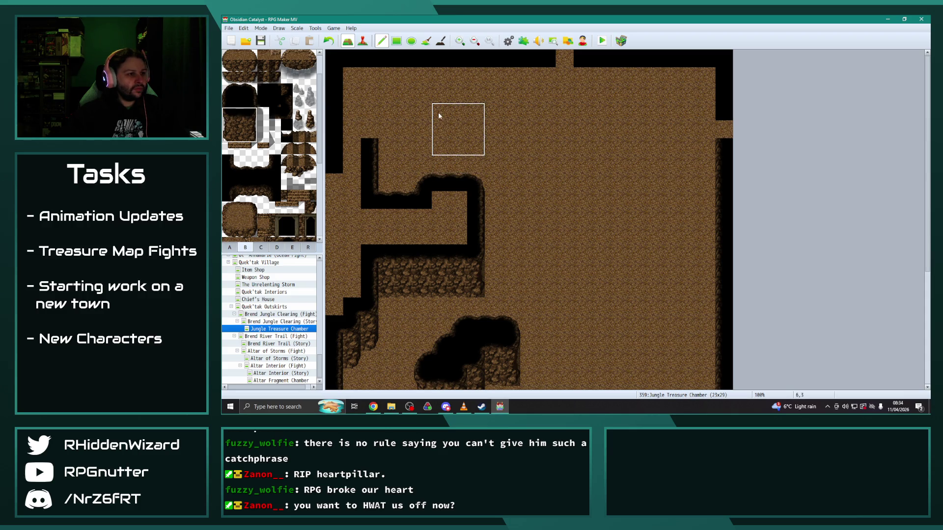
left_click(439, 112)
left_click_drag(228, 89, 251, 90)
left_click(435, 98)
Step: Copy the wall and rock ledge region and paste it two tiles lower
right_click(545, 180)
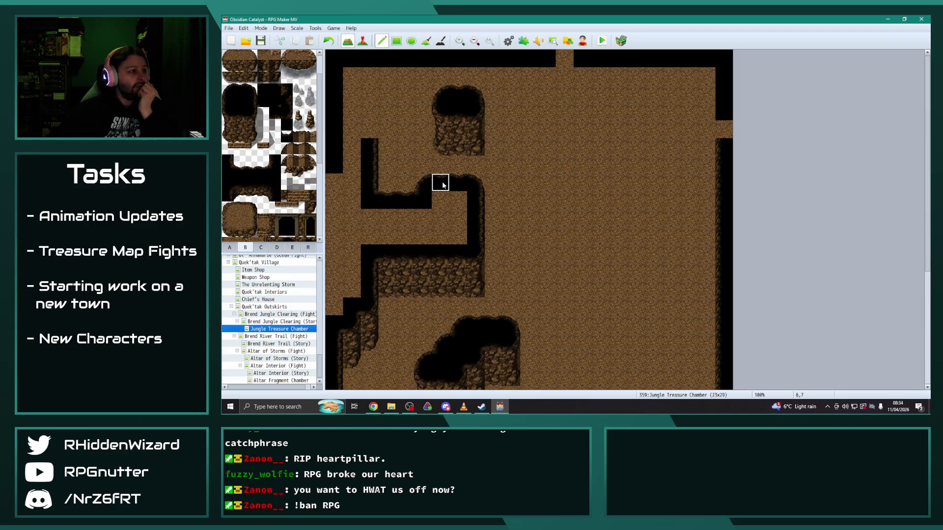
mouse_move(369, 77)
left_mouse_down()
mouse_move(482, 196)
mouse_move(484, 228)
left_mouse_up()
left_click(479, 235)
right_click(522, 196)
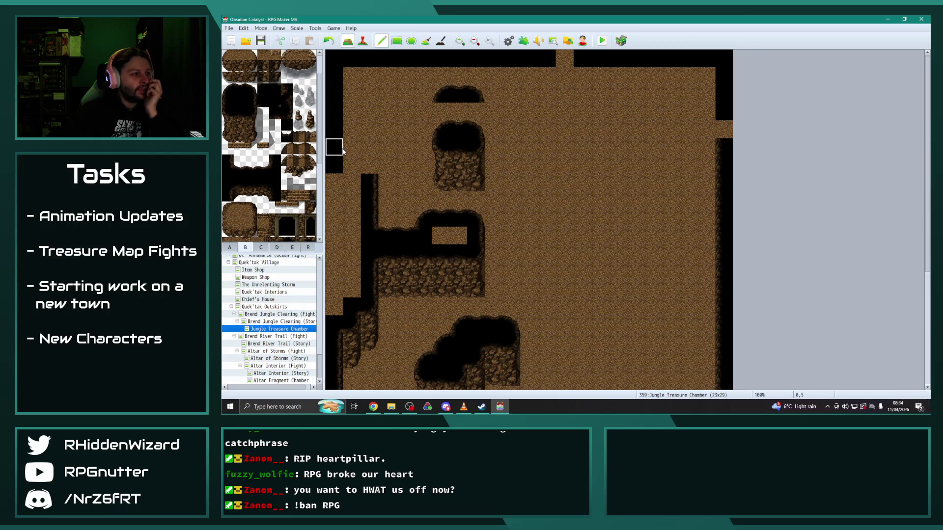
Step: Cover the stray dark patch with dirt and repaint the top row as dark wall
left_click_drag(441, 94, 482, 98)
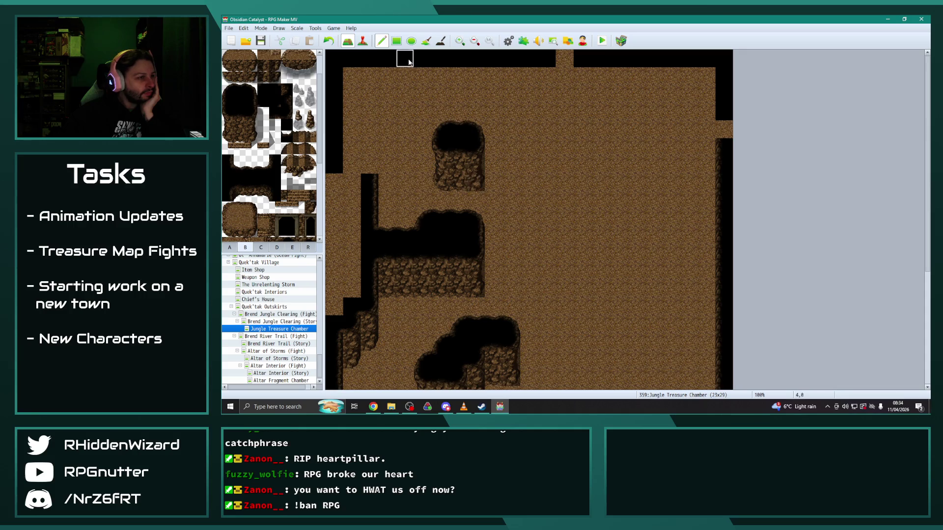
left_click(237, 117)
left_click_drag(529, 59, 358, 60)
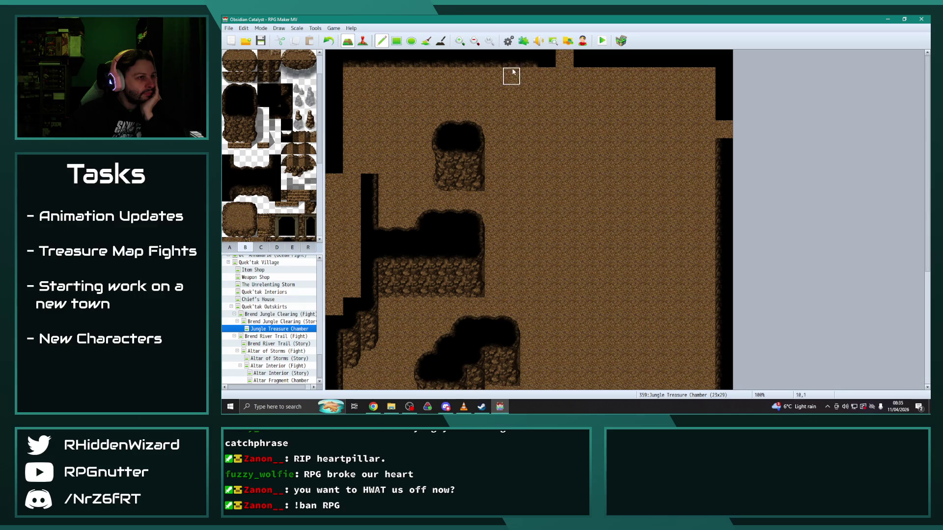
left_click_drag(515, 63, 346, 59)
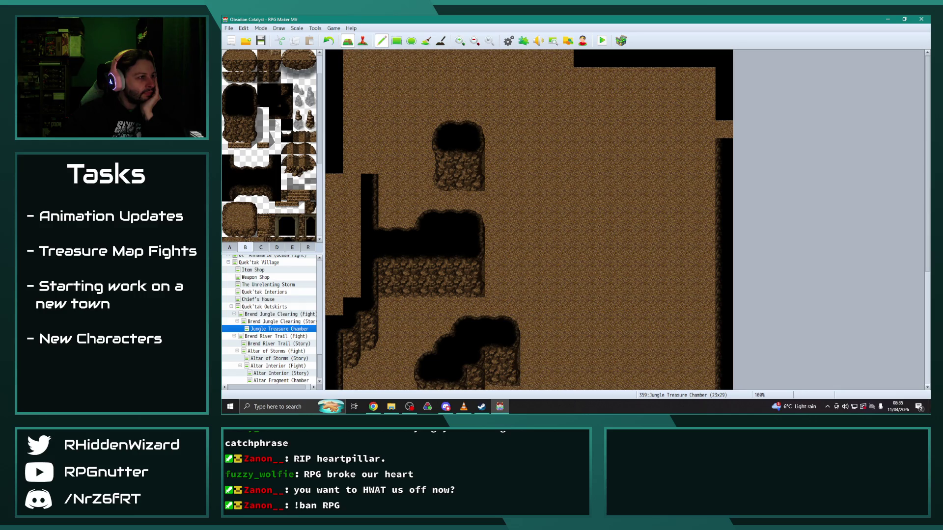
left_click(540, 55)
left_click(239, 114)
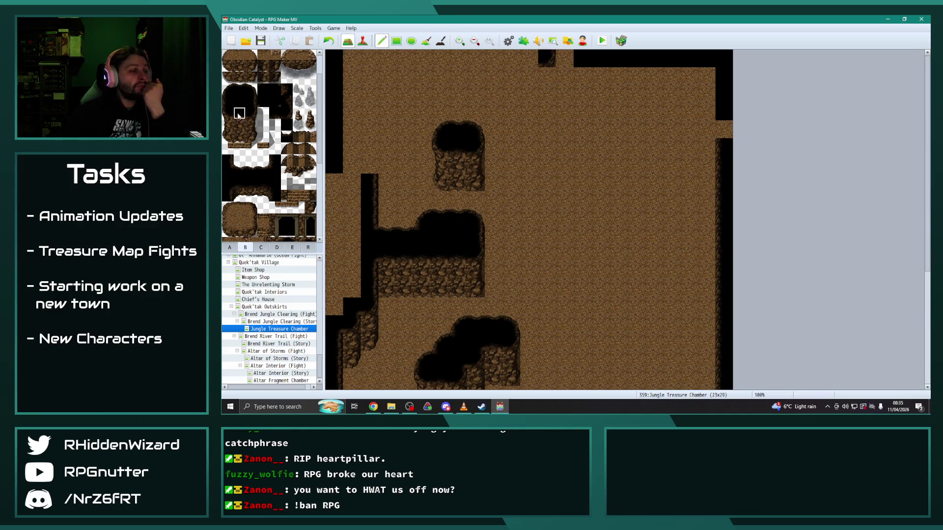
left_click_drag(510, 56, 363, 59)
Step: Paint a two-tile-tall rock wall face along the top and turn the dark left-edge column into floor
left_click_drag(239, 123, 239, 136)
left_click_drag(530, 72, 369, 74)
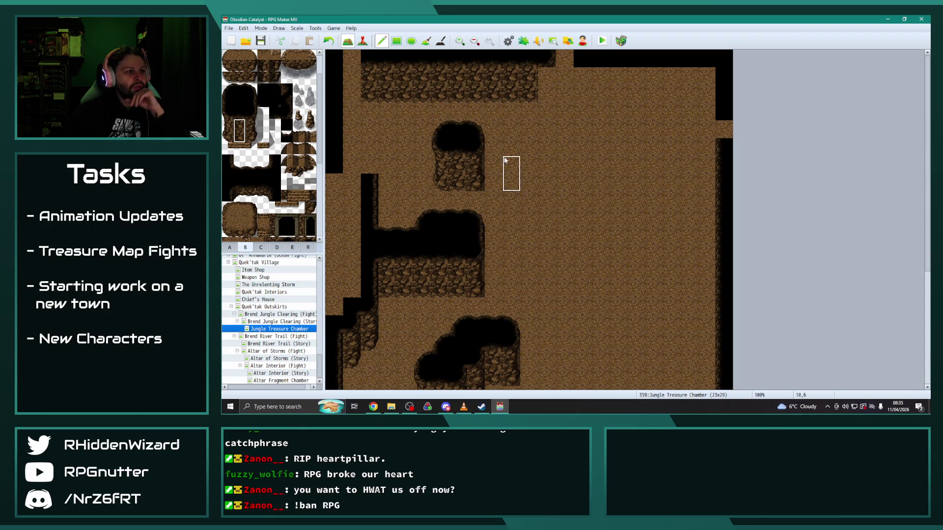
left_click(251, 127)
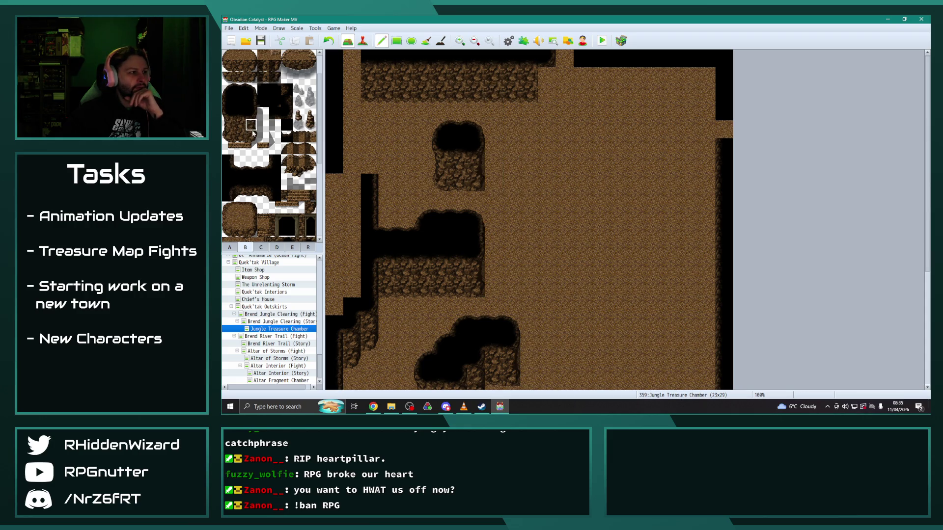
left_click(547, 76)
right_click(565, 173)
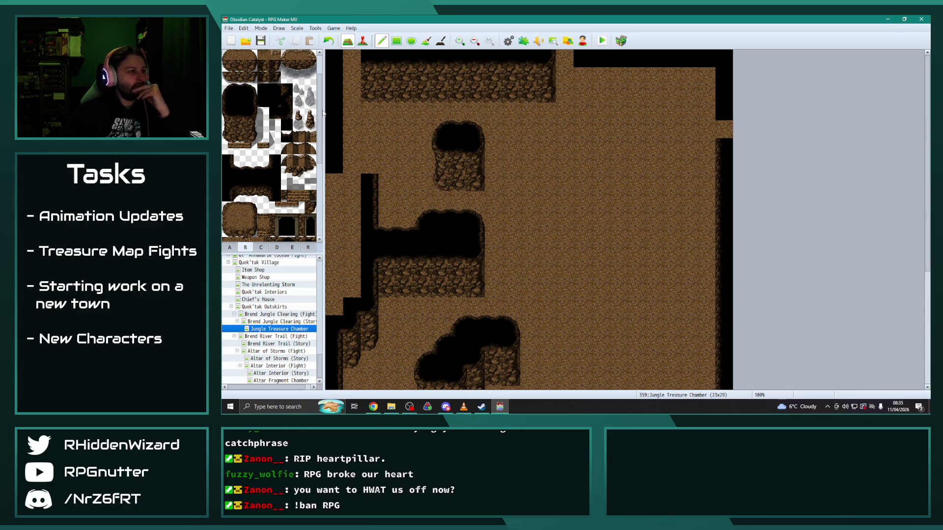
left_click_drag(334, 165, 334, 56)
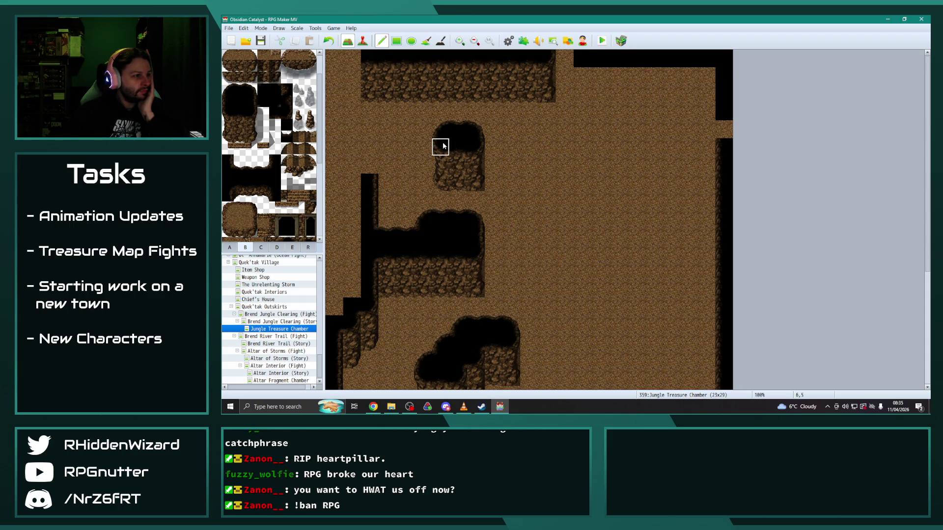
Step: Widen the upper outcrop with a three-tile-tall wall column on its left side
left_click_drag(462, 182, 421, 179)
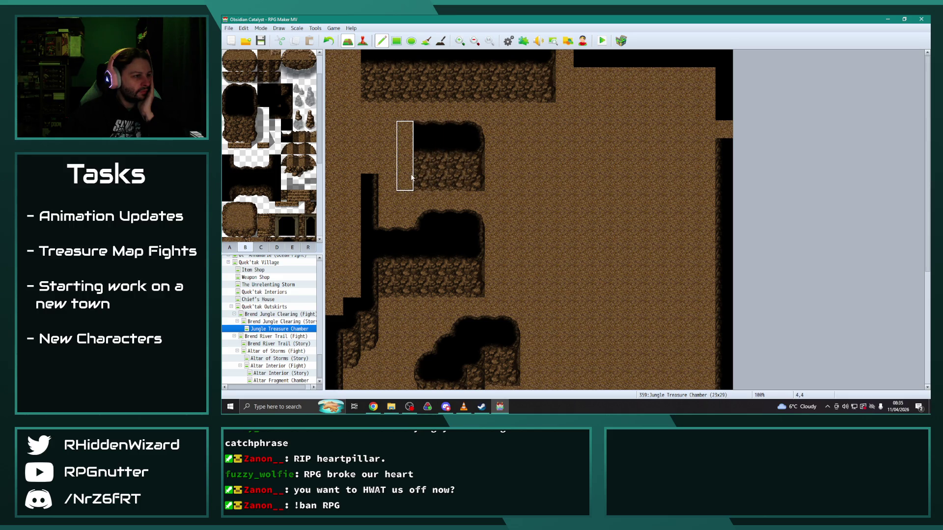
left_click_drag(226, 91, 227, 125)
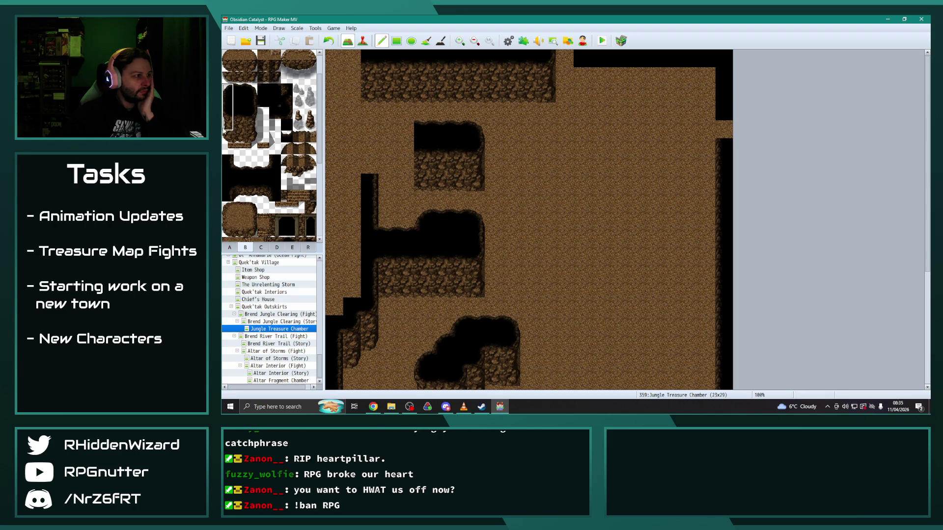
left_click(406, 130)
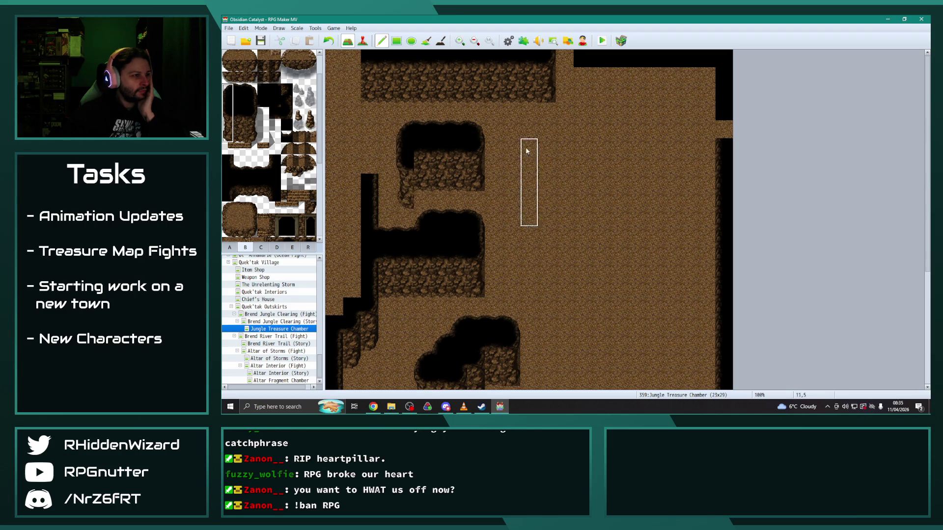
key("ctrl+z")
left_click_drag(227, 114, 227, 137)
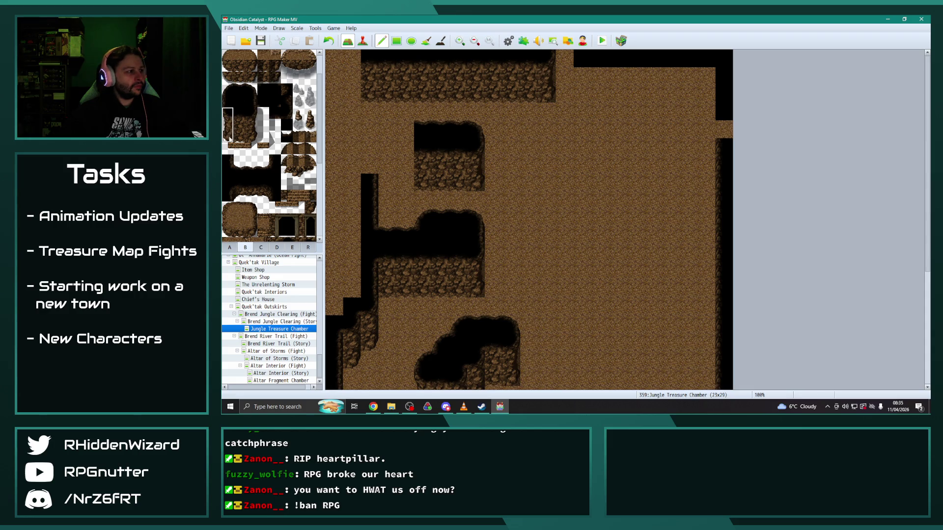
left_click(405, 152)
right_click(423, 218)
left_click(406, 137)
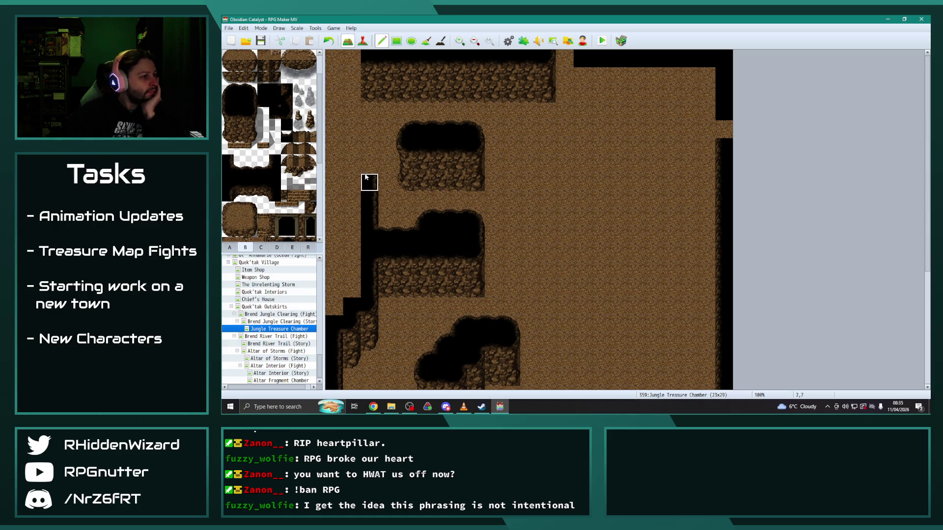
key("ctrl+z")
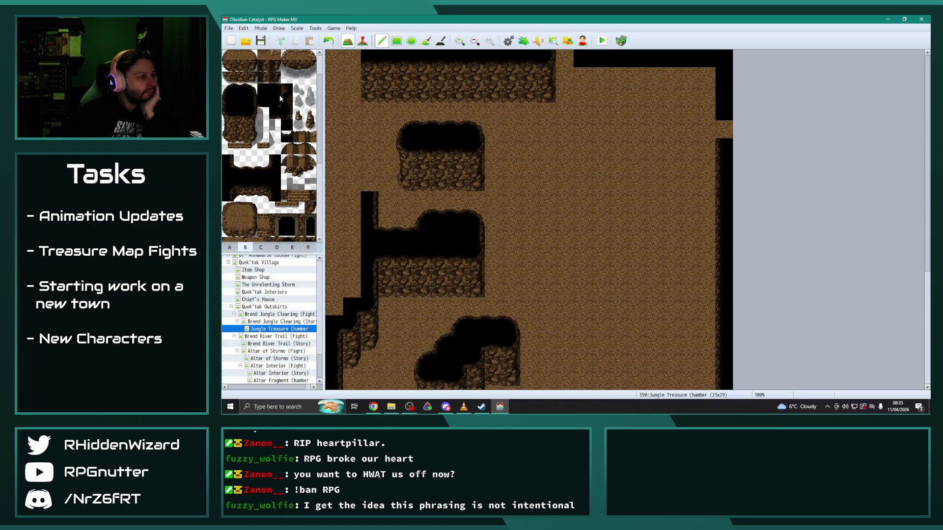
Step: Paint the left map column dark from the top-left corner downward, restoring one floor tile at the edge
left_click(369, 182)
left_click(357, 179)
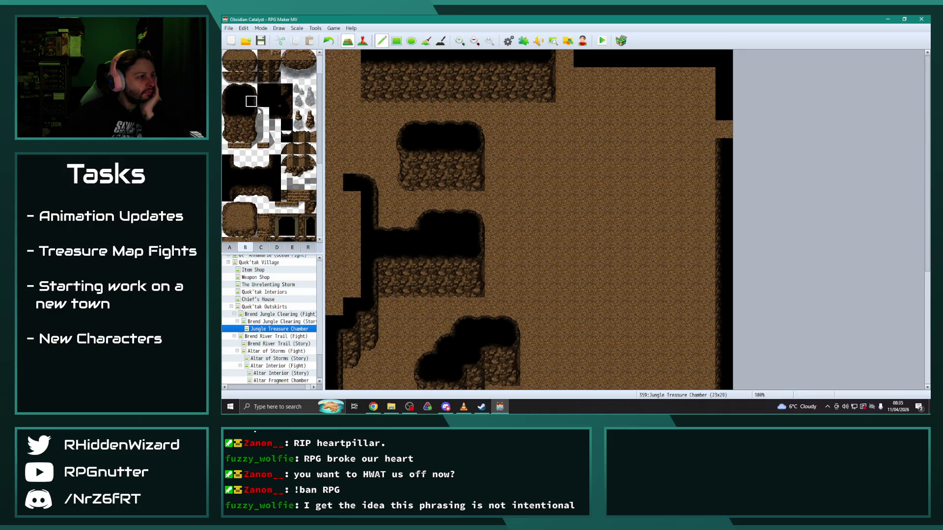
left_click(347, 113)
left_click_drag(349, 88, 351, 76)
left_click(346, 60)
mouse_move(328, 73)
left_mouse_down()
mouse_move(338, 99)
mouse_move(334, 301)
mouse_move(352, 196)
left_mouse_up()
left_click(335, 324)
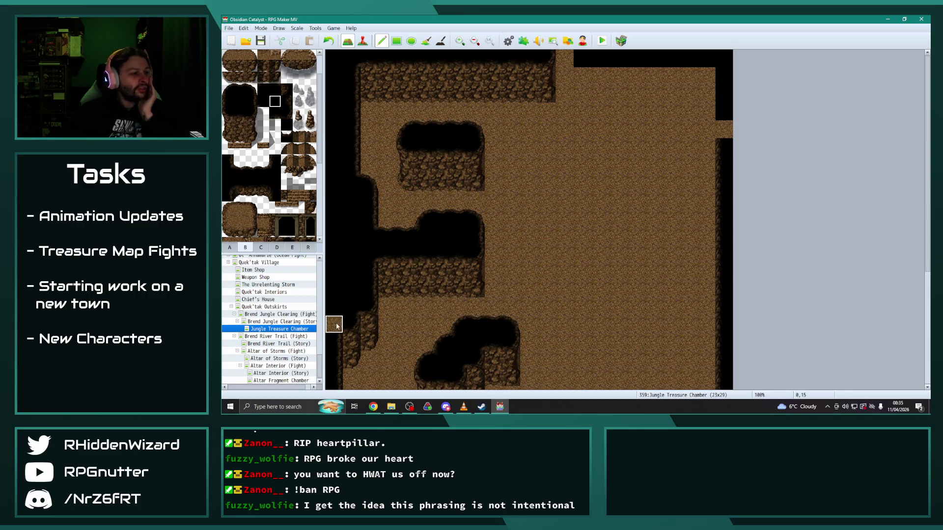
Step: Scroll up and down the map to inspect the stacked rock ledges, pillars and left-side black void
scroll(638, 319, "down", 5)
scroll(579, 313, "up", 2)
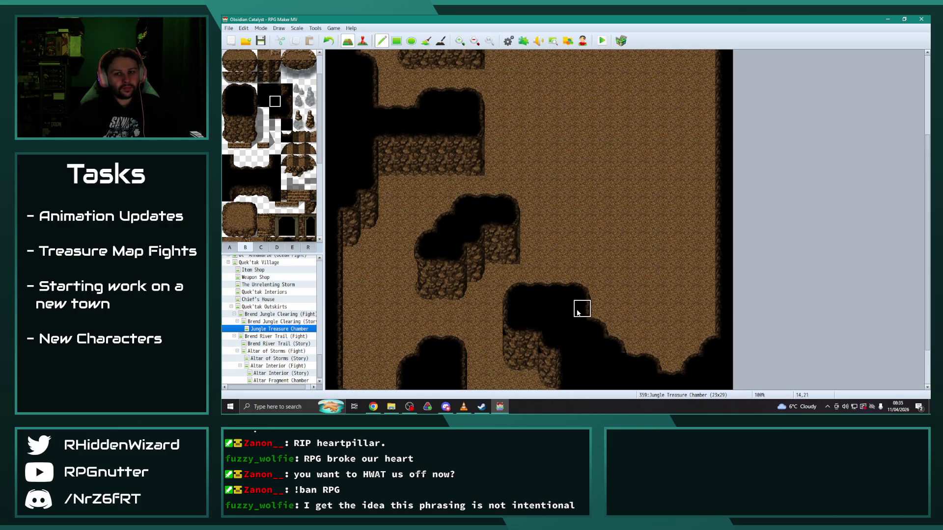
scroll(575, 307, "up", 4)
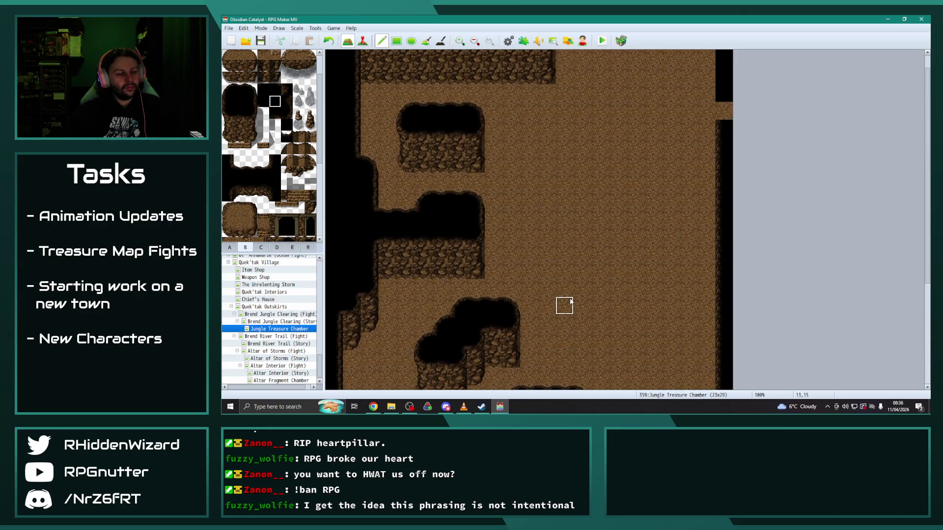
scroll(572, 301, "down", 6)
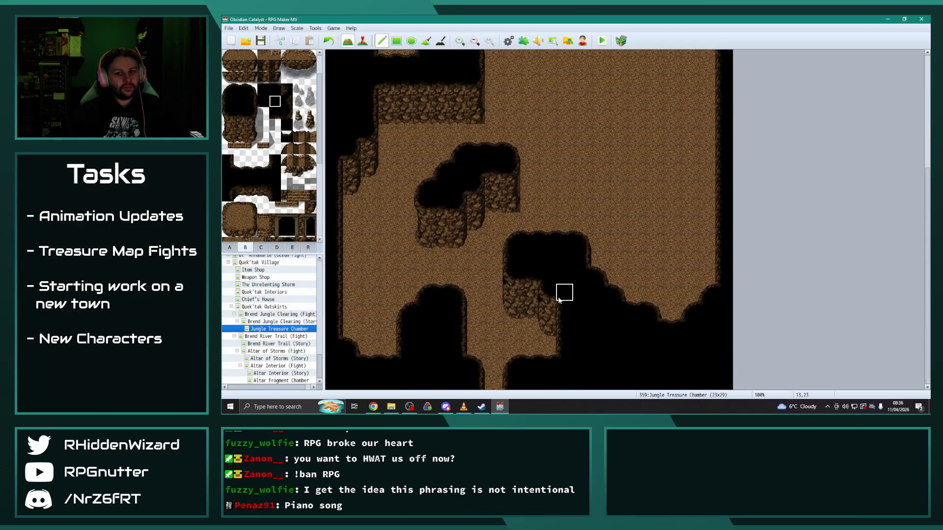
scroll(559, 300, "up", 3)
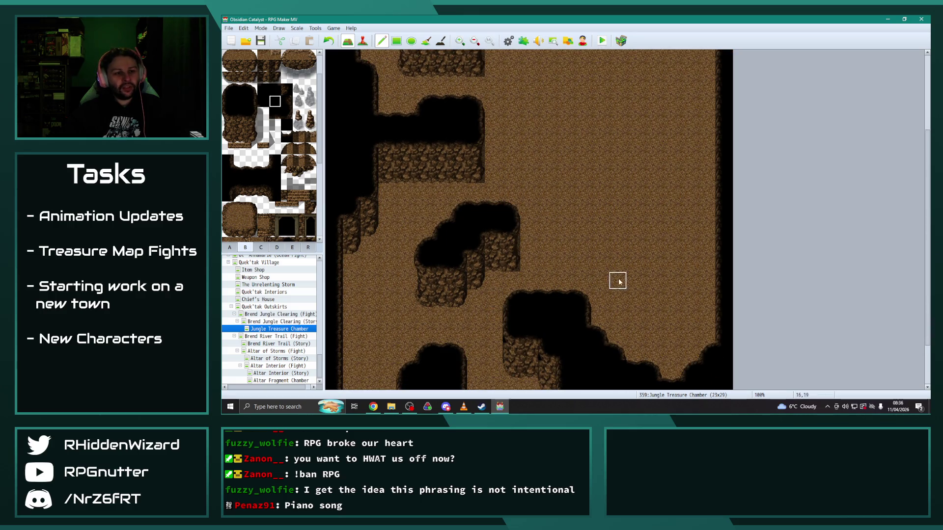
scroll(653, 301, "up", 5)
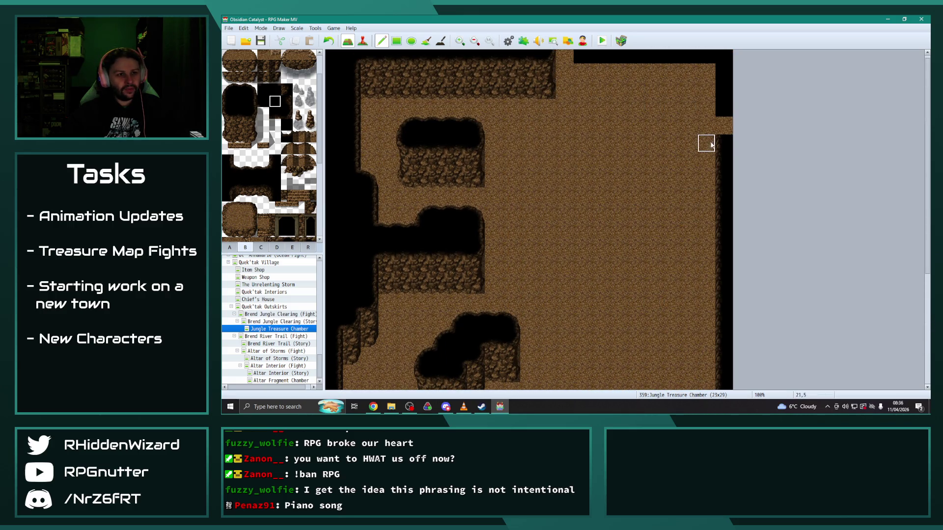
scroll(624, 236, "down", 5)
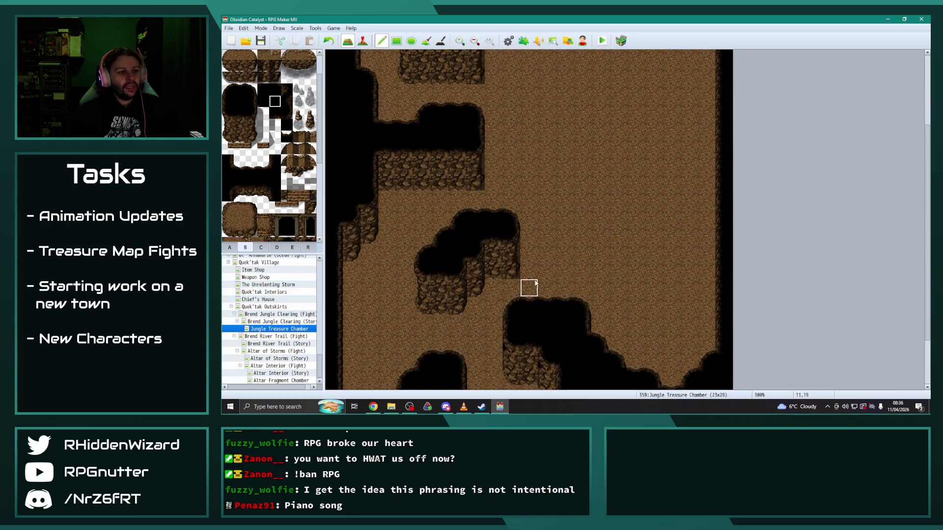
scroll(555, 192, "up", 2)
scroll(555, 193, "up", 2)
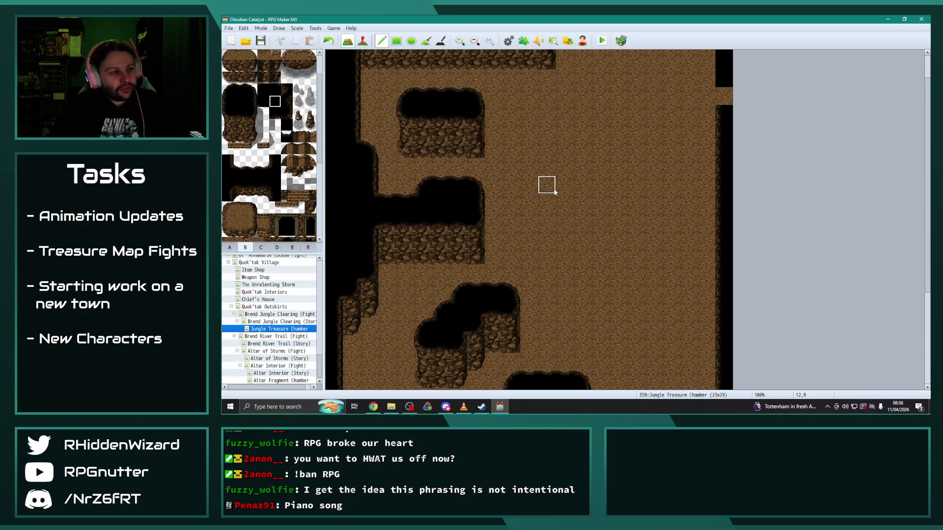
scroll(555, 192, "down", 5)
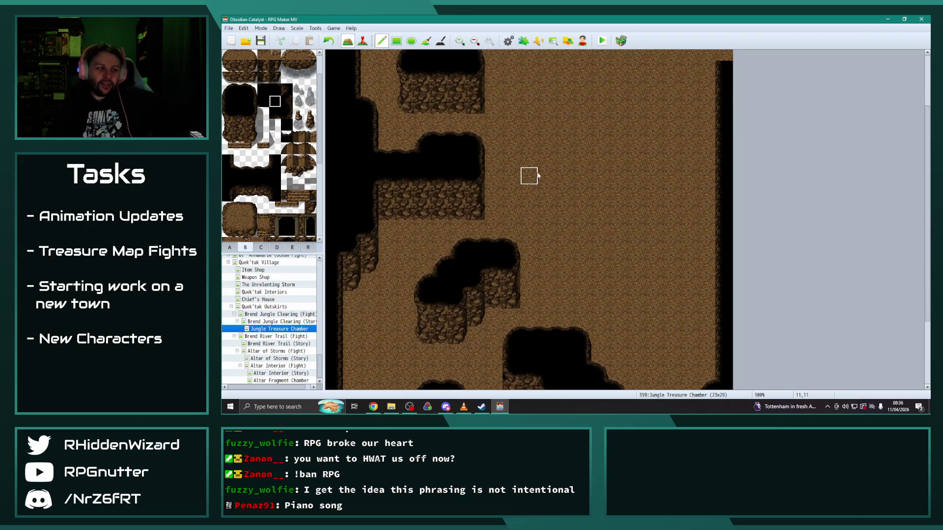
scroll(371, 323, "up", 5)
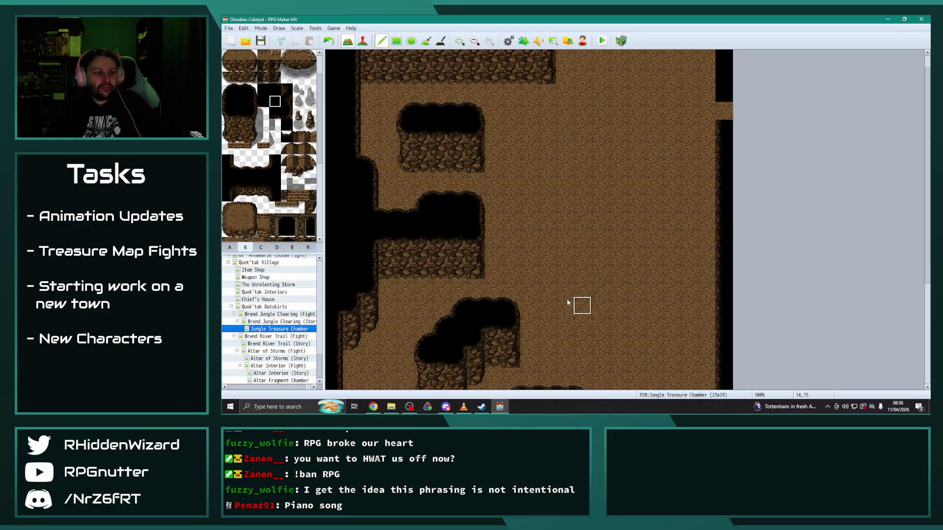
scroll(567, 280, "down", 3)
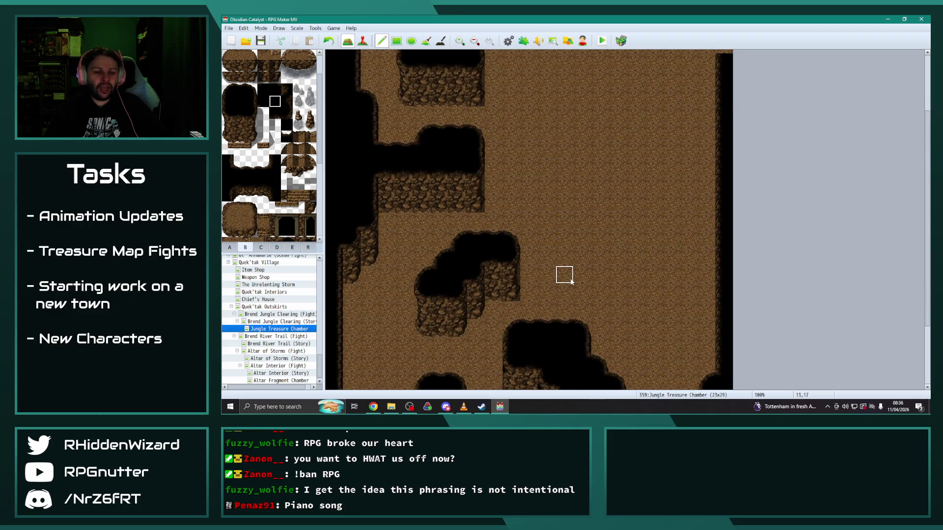
scroll(570, 280, "down", 3)
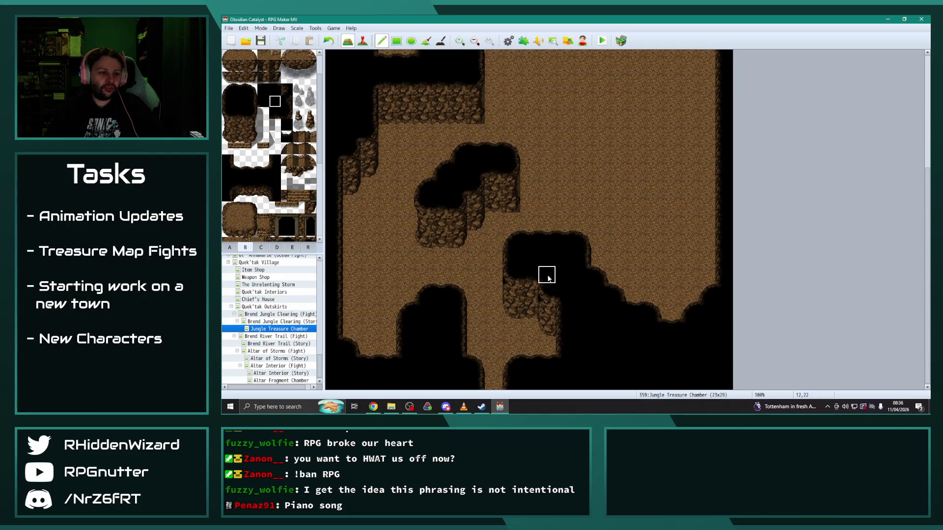
scroll(508, 286, "up", 3)
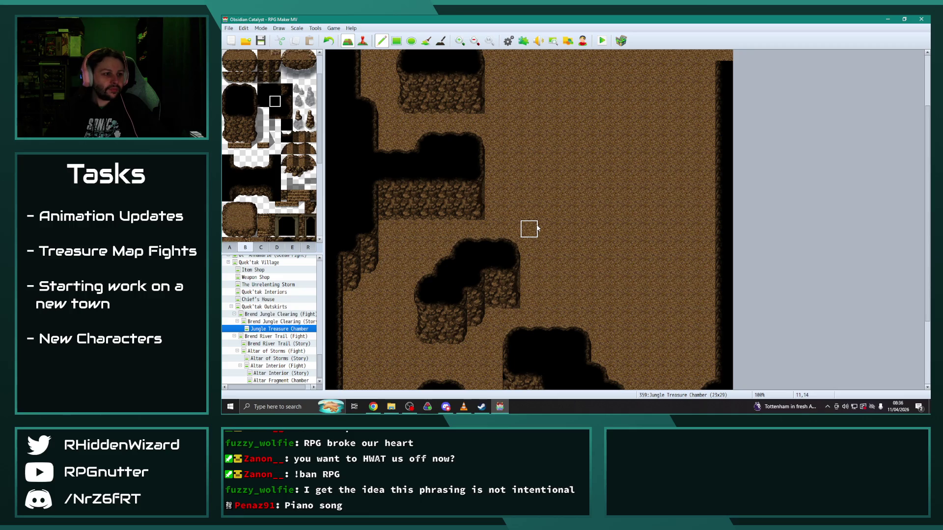
Step: Paint a black void strip in column 10, extending it upward to row 8
left_click_drag(516, 261, 510, 306)
left_click(263, 89)
left_click(510, 247)
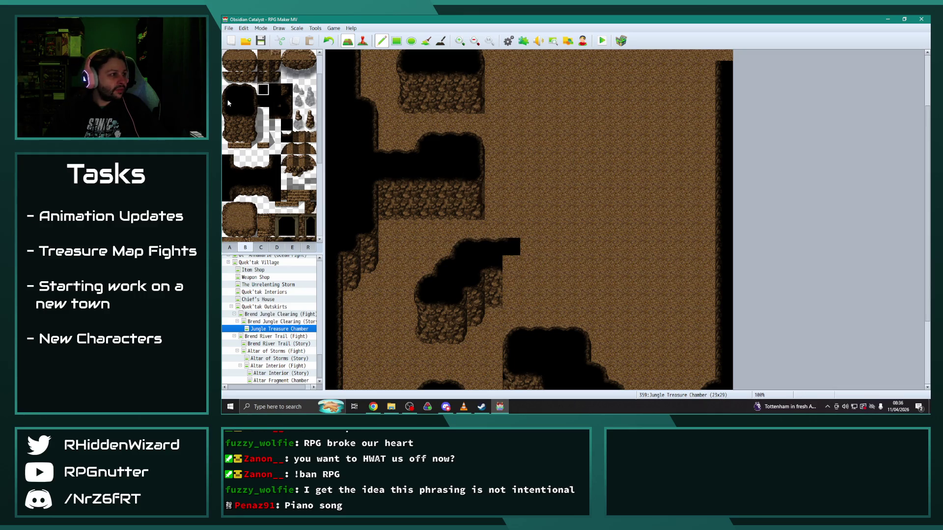
left_click_drag(511, 226, 511, 158)
scroll(515, 196, "up", 3)
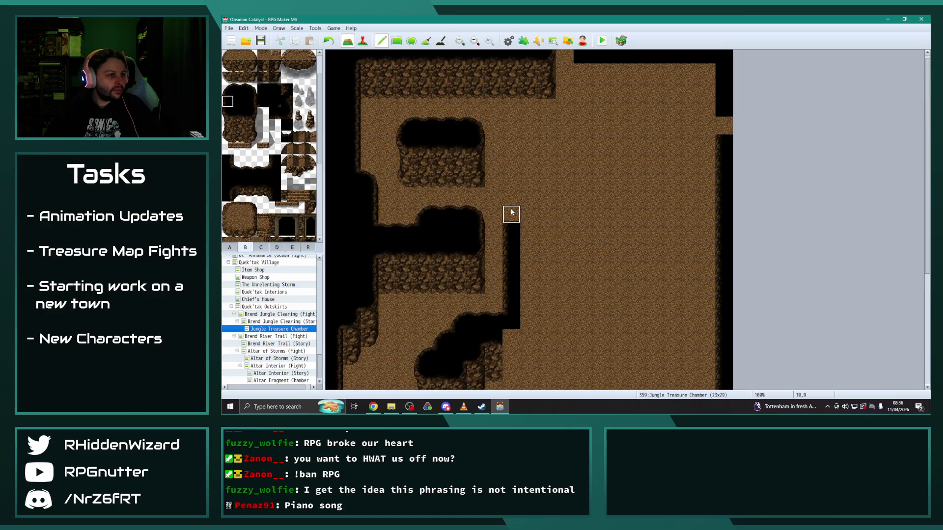
left_click(511, 212)
left_click(510, 196)
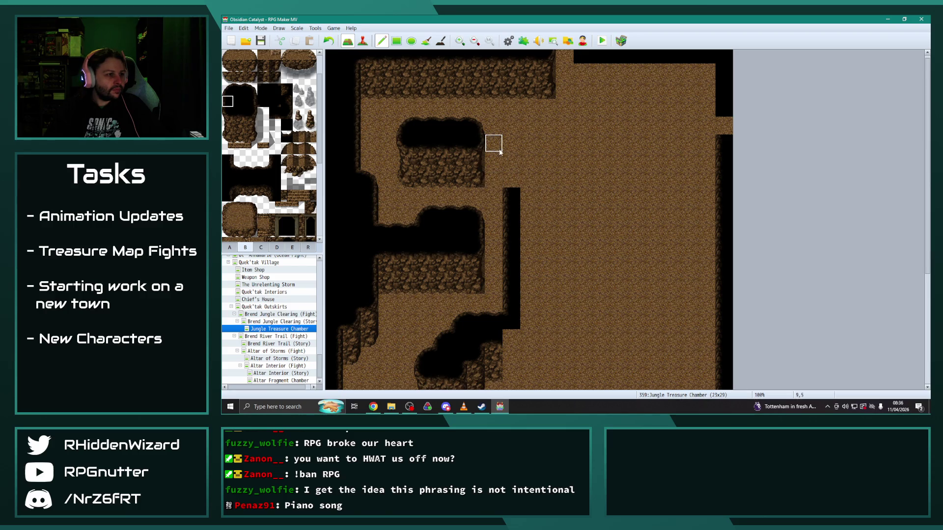
Step: Fill the light notch with a dark tile and extend the black strip further upward
left_click(239, 114)
left_click(476, 143)
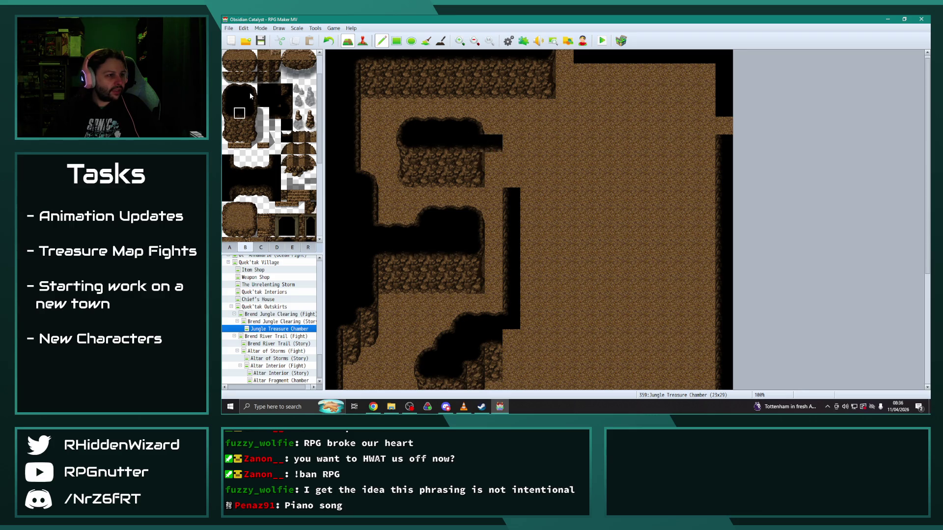
left_click(511, 143)
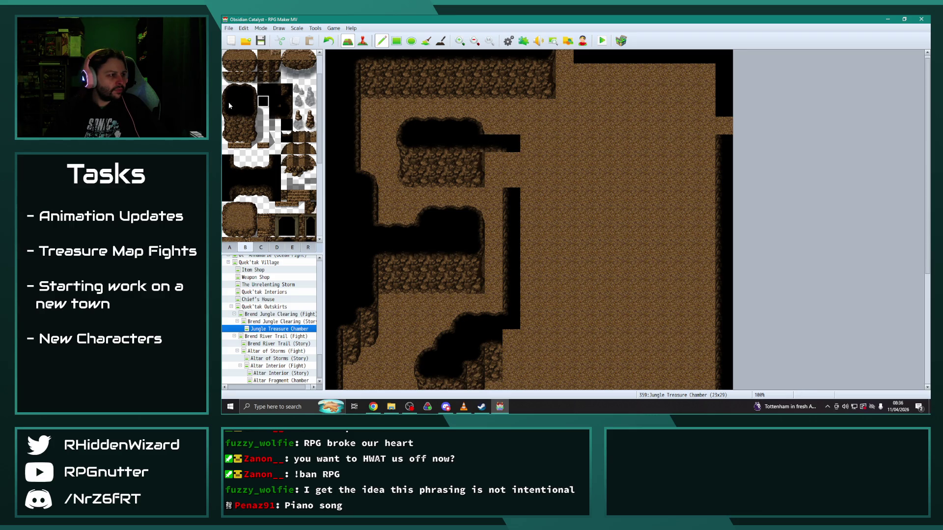
left_click(511, 162)
left_click(511, 180)
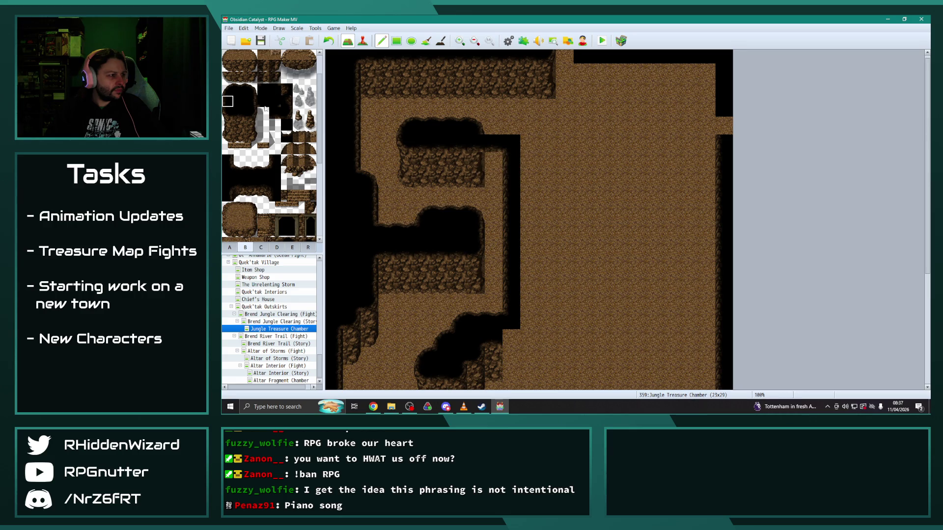
Step: Add rock-wall tiles beside the outcrop, reopen stray tiles to floor, and blacken tiles beside the block
left_click(493, 188)
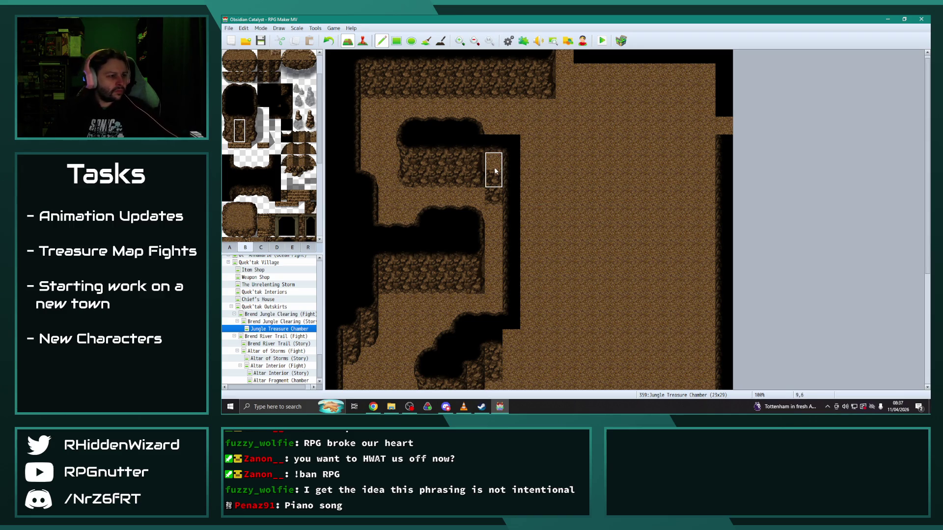
left_click(494, 170)
right_click(564, 184)
left_click(477, 166)
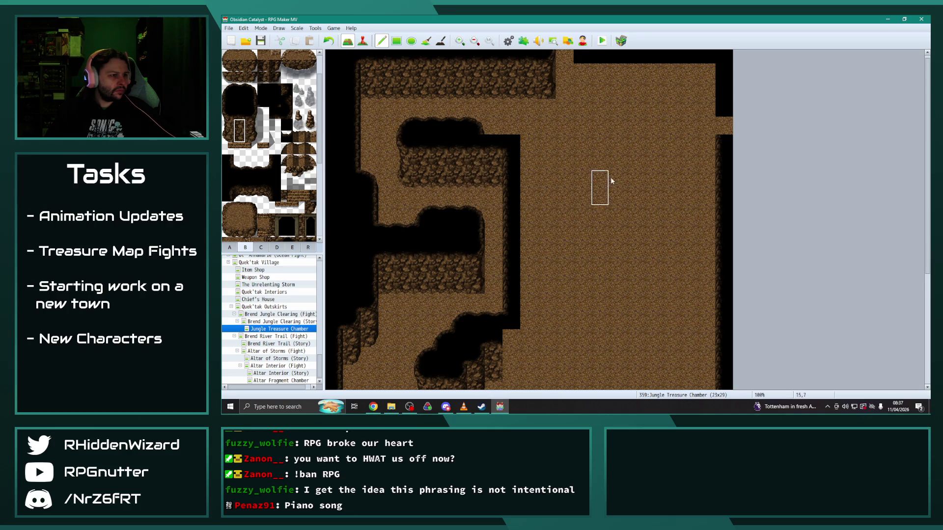
left_click(476, 124)
left_click(238, 88)
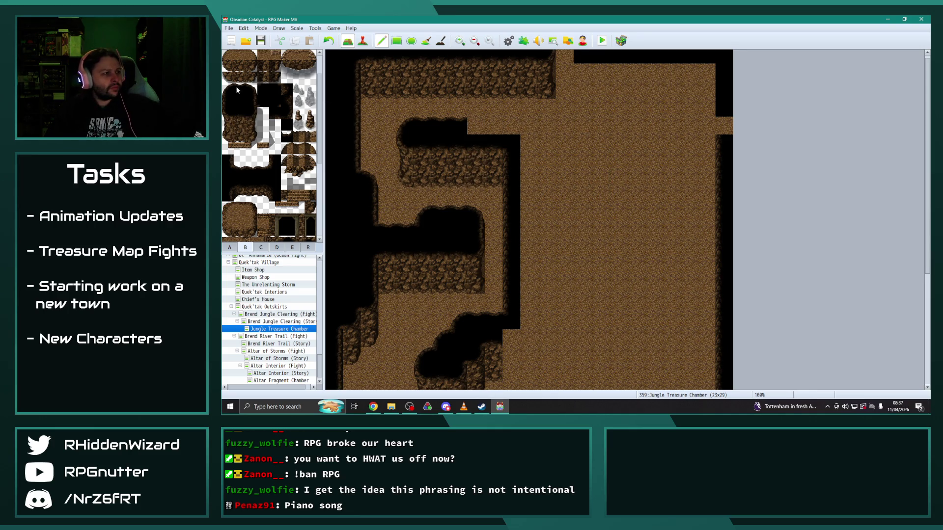
left_click(476, 127)
left_click(493, 126)
Step: Restore the black tile at column 10, row 4
scroll(547, 179, "down", 1)
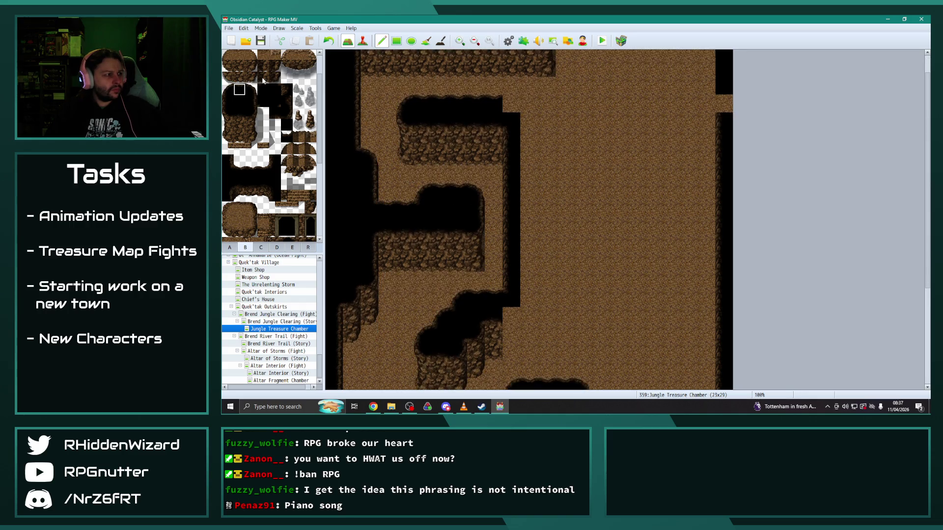
left_click(512, 108)
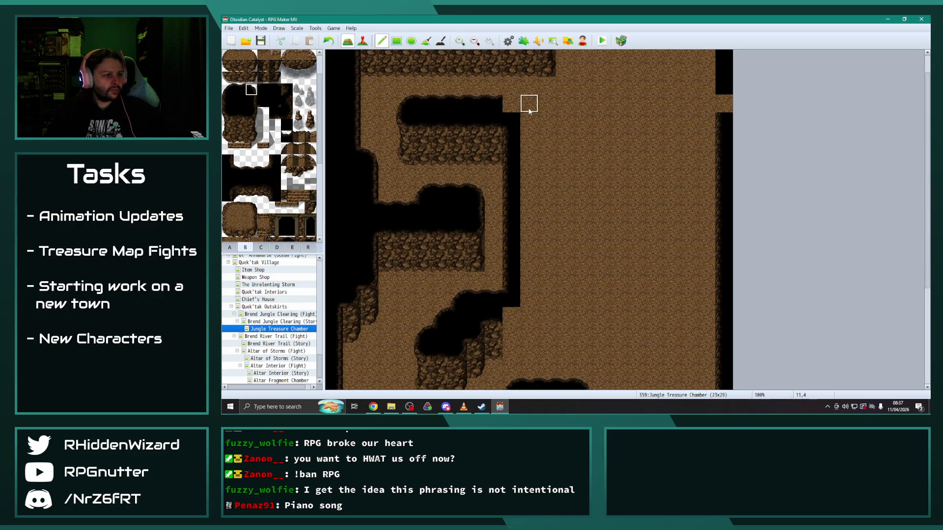
left_click(512, 103)
scroll(591, 242, "down", 2)
scroll(546, 261, "down", 1)
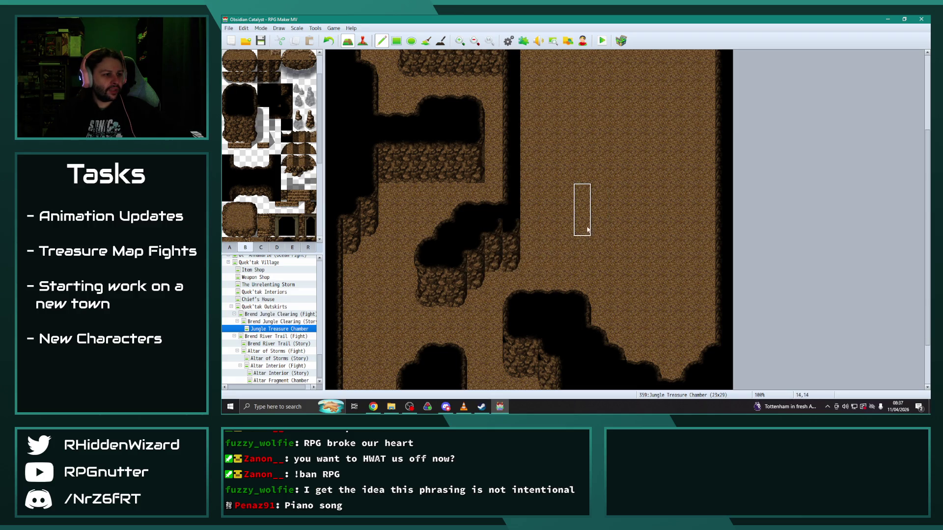
Step: Paint a three-tile rock wall across columns 9–11, rows 15–17, undoing misplaced strokes
left_click(518, 251)
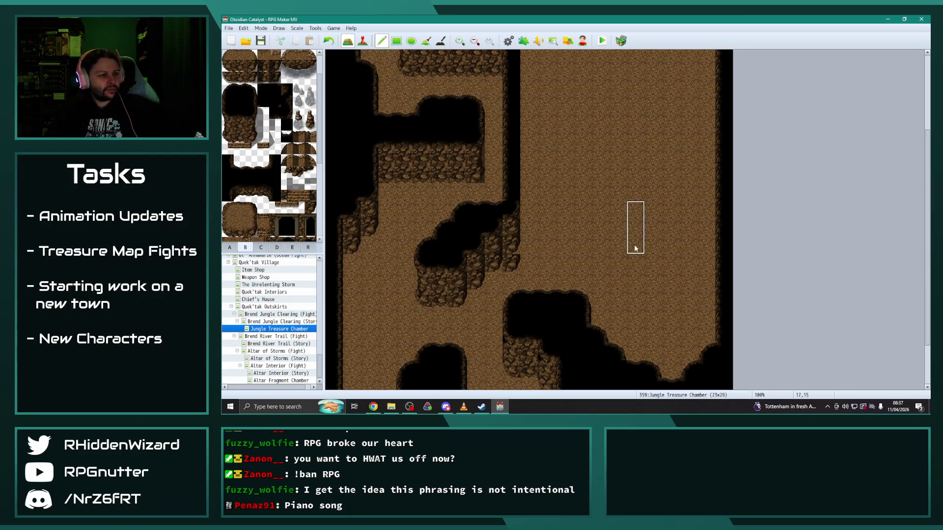
key("ctrl+z")
right_click(586, 242)
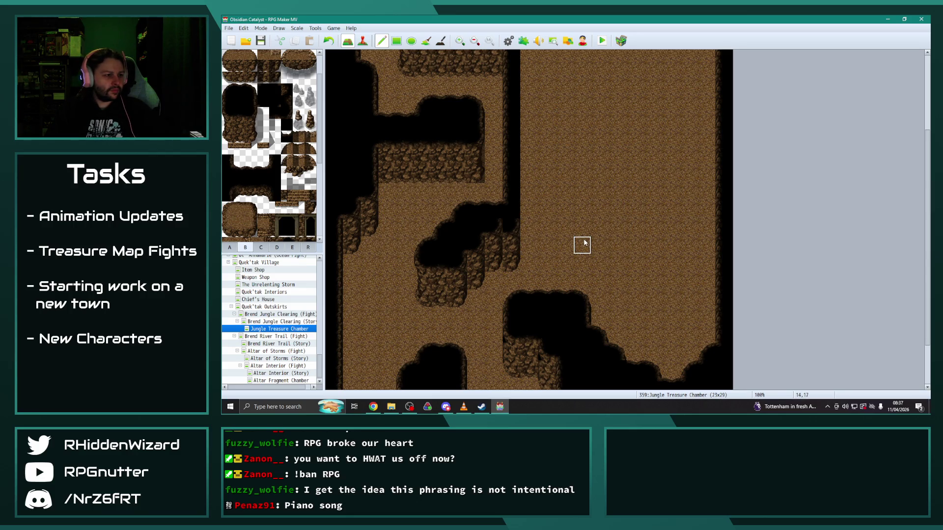
key("ctrl+z")
key("ctrl+z")
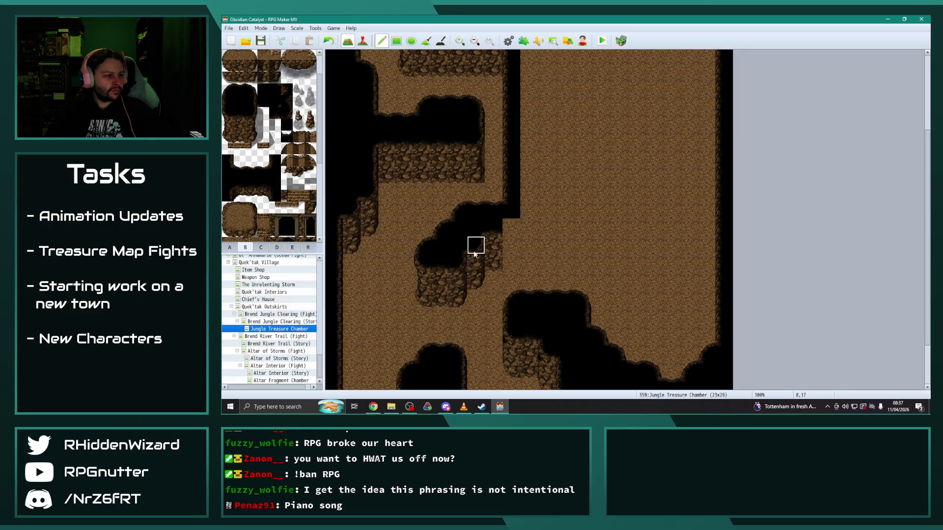
left_click(528, 251)
key("ctrl+z")
left_click(529, 260)
right_click(458, 228)
left_click(494, 261)
left_click(511, 250)
Step: Browse the forest tree tiles, then return to the cave tiles
scroll(564, 265, "down", 2)
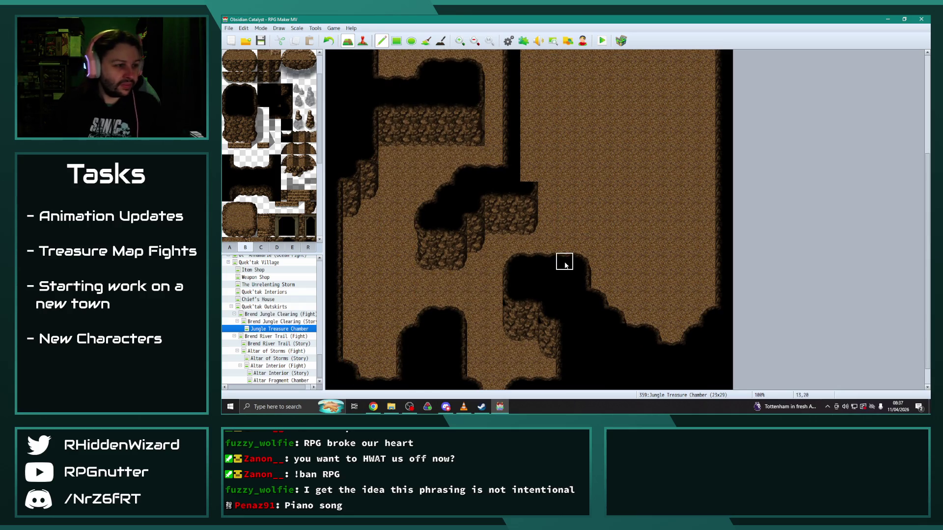
left_click(261, 248)
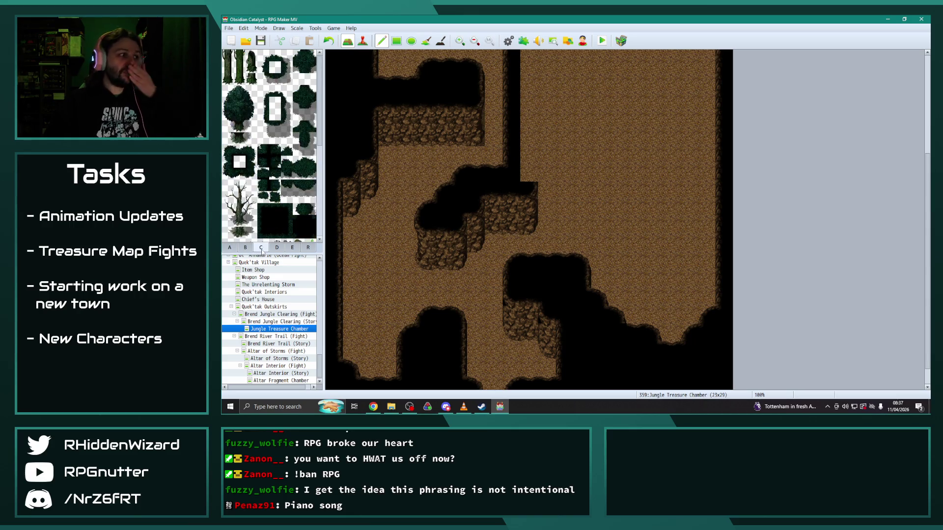
left_click(245, 247)
scroll(261, 204, "down", 3)
scroll(262, 203, "down", 3)
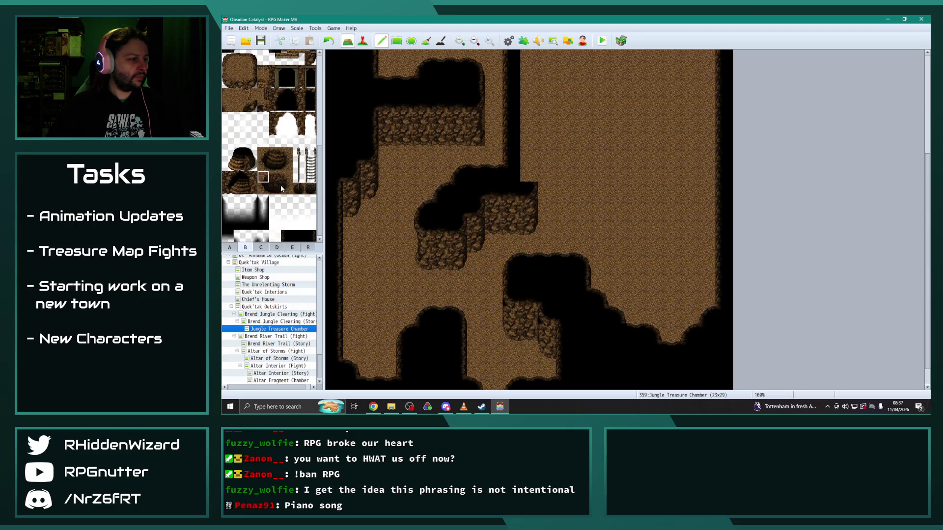
Step: Place a pit hole in the cave floor and stamp a copied cliff block beside it
left_click(563, 226)
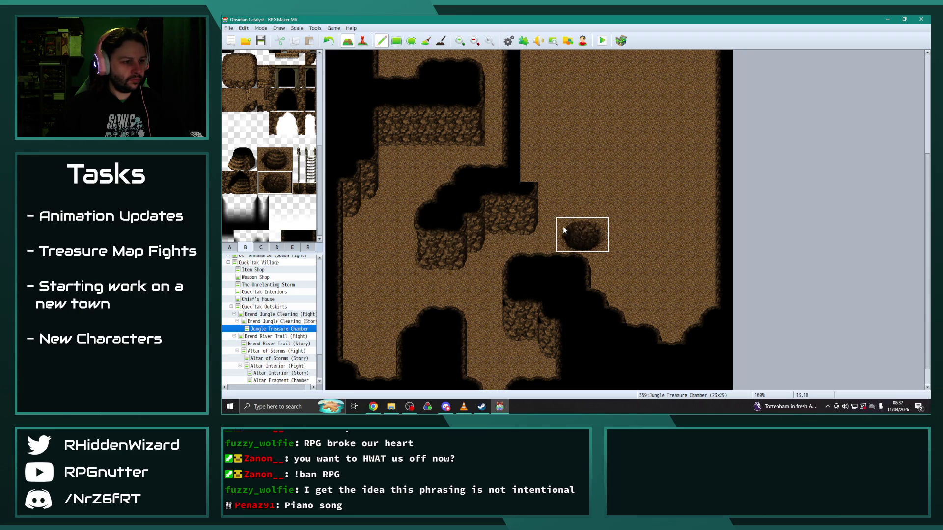
right_click(602, 186)
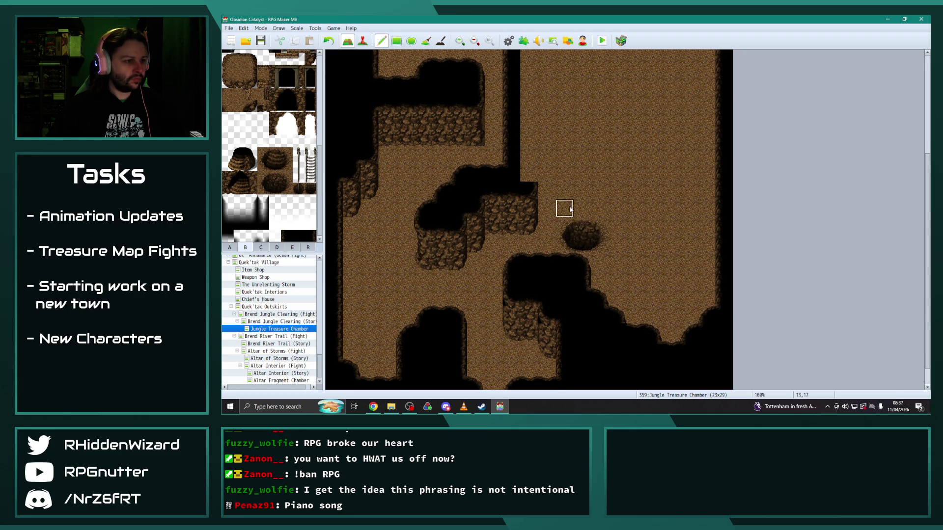
scroll(567, 219, "up", 1)
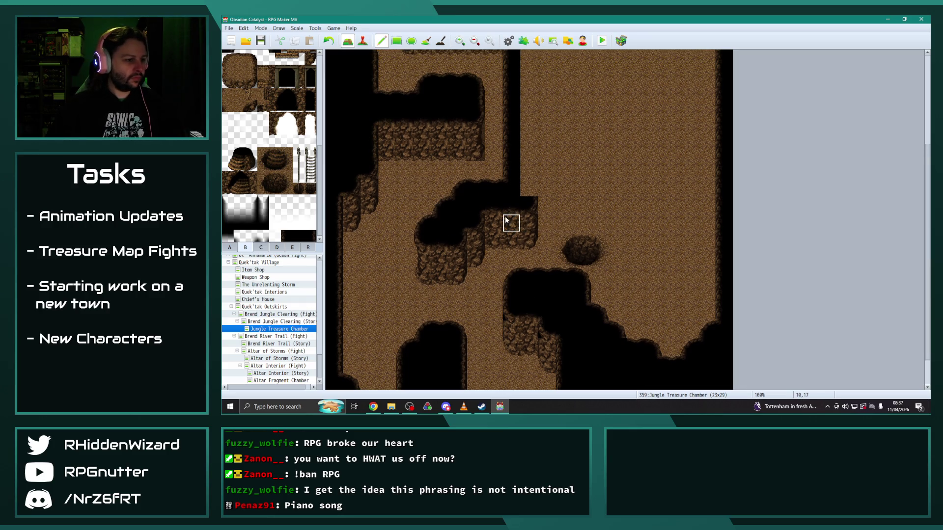
scroll(507, 226, "down", 1)
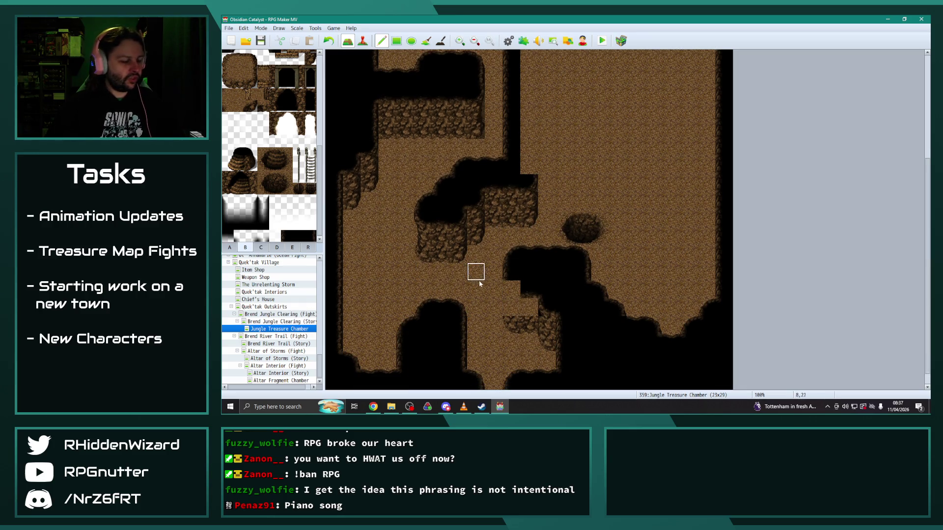
left_click_drag(510, 288, 527, 321)
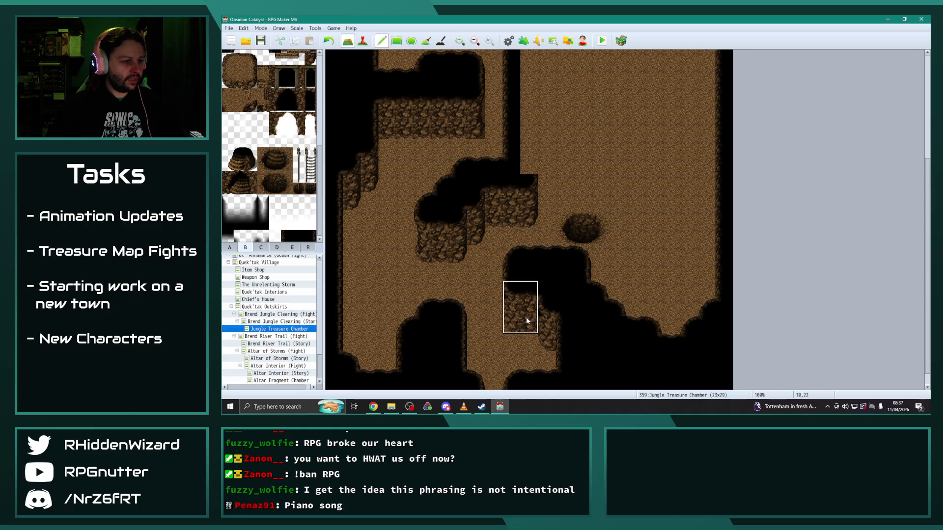
left_click(589, 202)
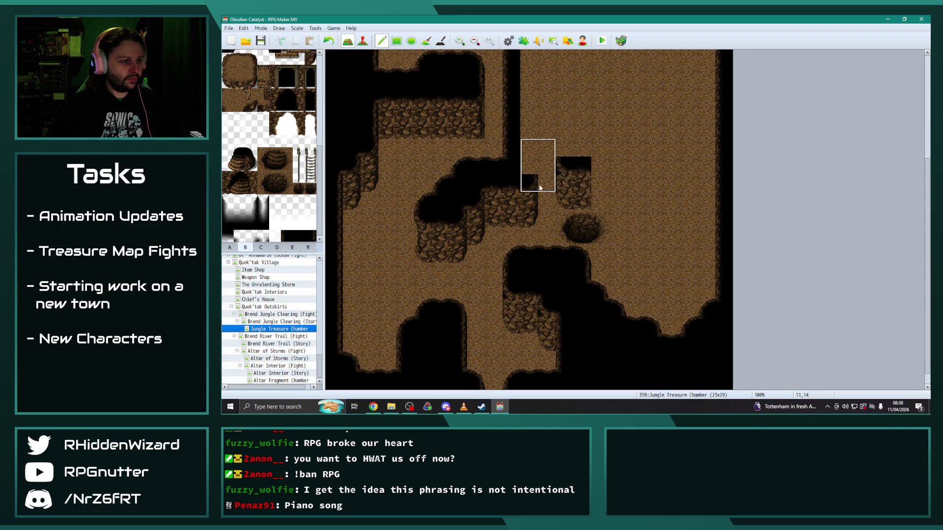
Step: Cap the new wall block with a copied black tile
scroll(535, 169, "up", 1)
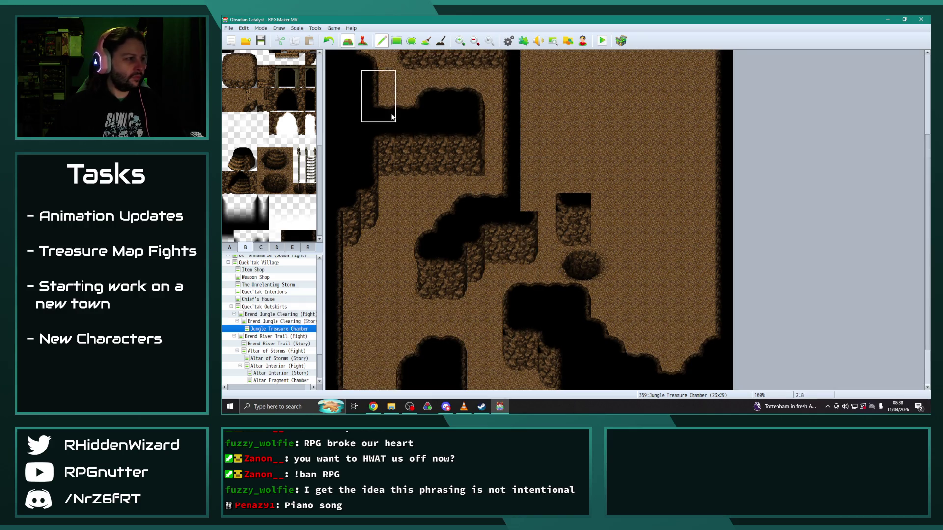
right_click(529, 187)
left_click_drag(530, 202, 529, 164)
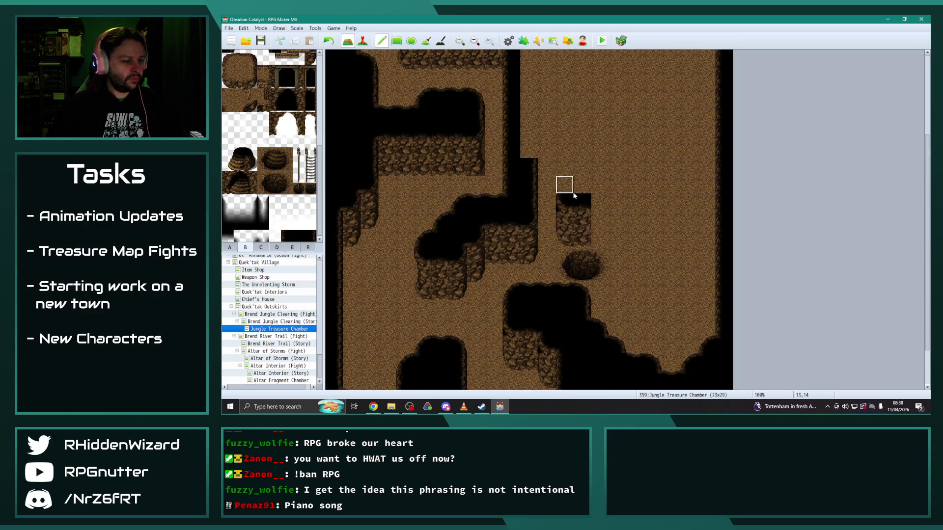
scroll(570, 191, "up", 3)
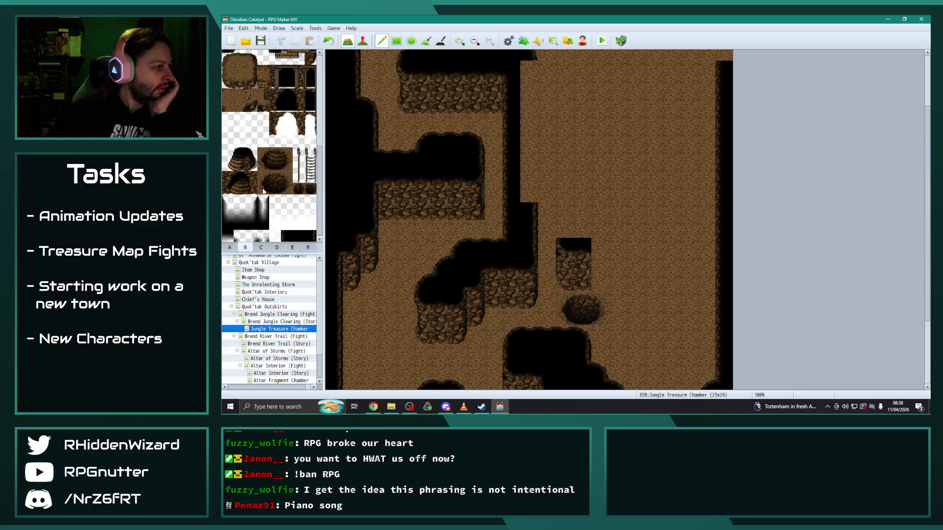
left_click(564, 230)
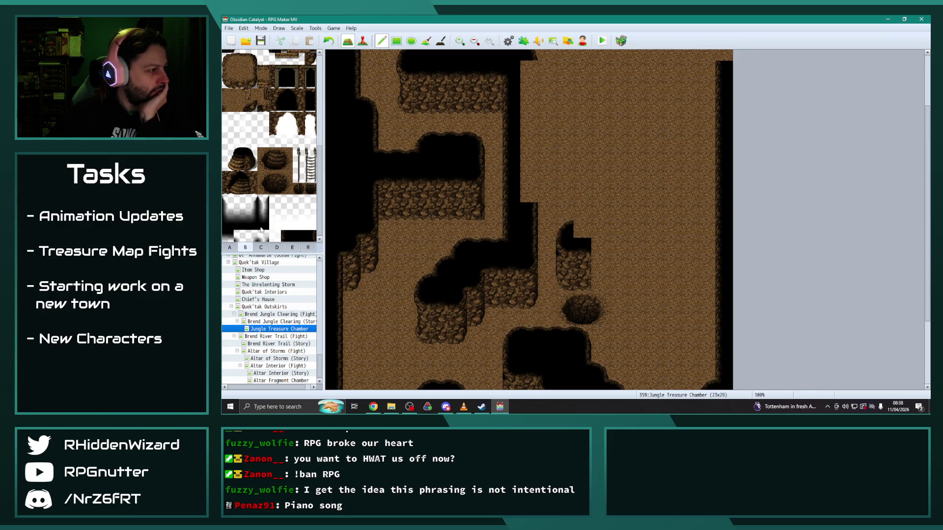
Step: Return to tileset B and place a dark cliff-top tile above the pillar
left_click(261, 248)
left_click(245, 247)
scroll(273, 204, "up", 5)
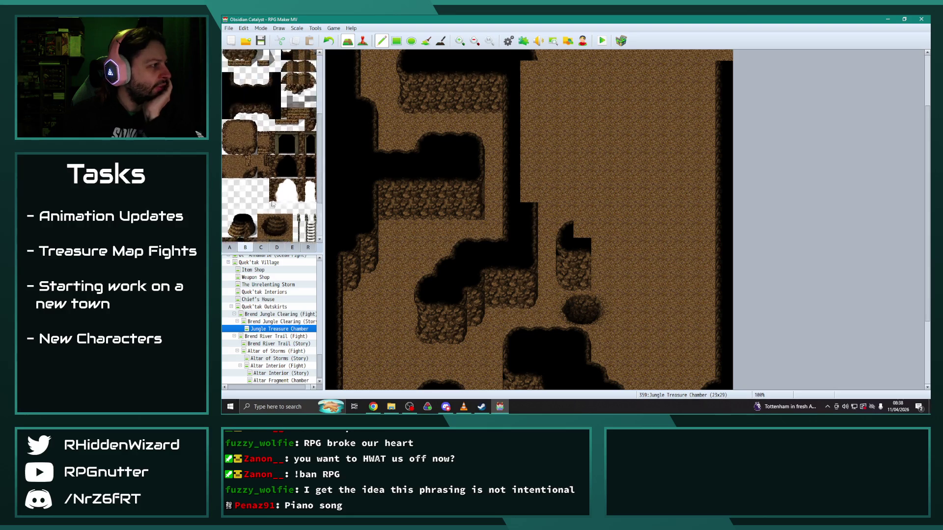
scroll(273, 203, "up", 1)
left_click(581, 229)
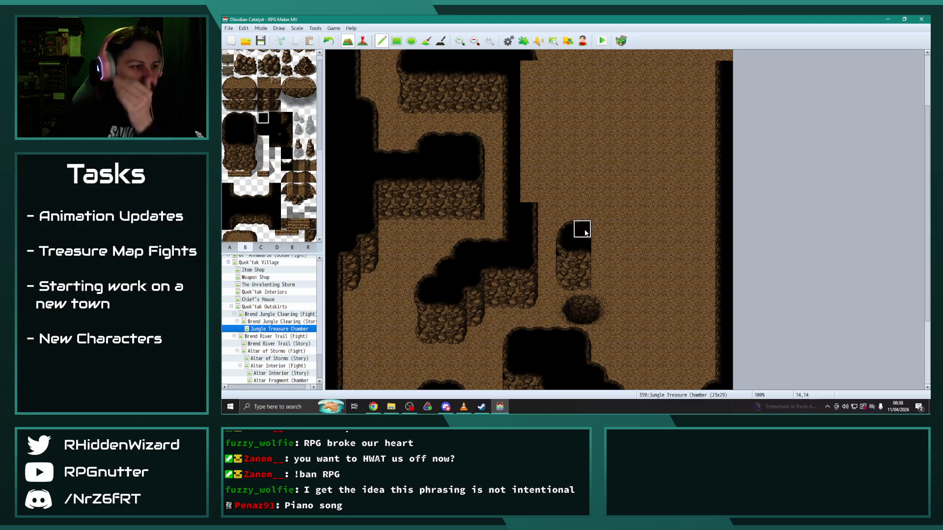
Step: Darken floor tiles beside the central wall and add dark outcrop tiles, fixing one misplaced tile
scroll(555, 185, "up", 2)
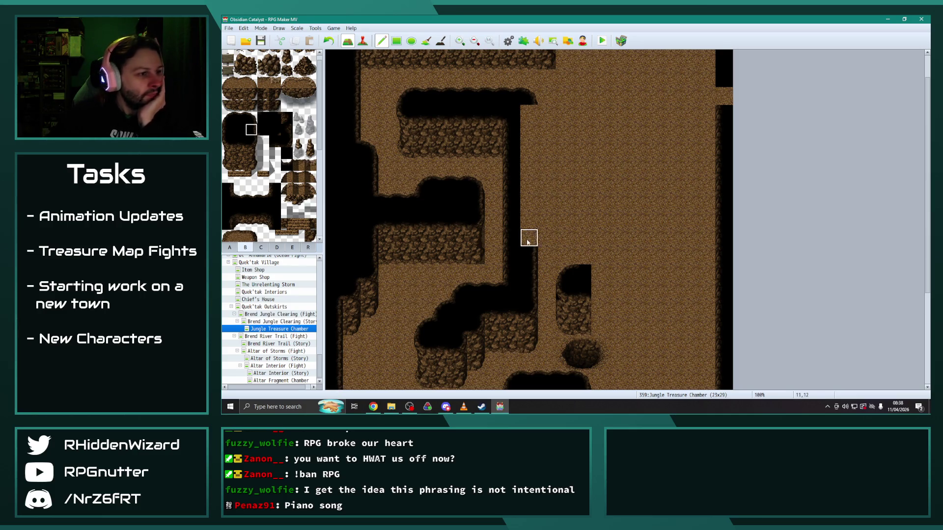
left_click_drag(530, 132, 528, 115)
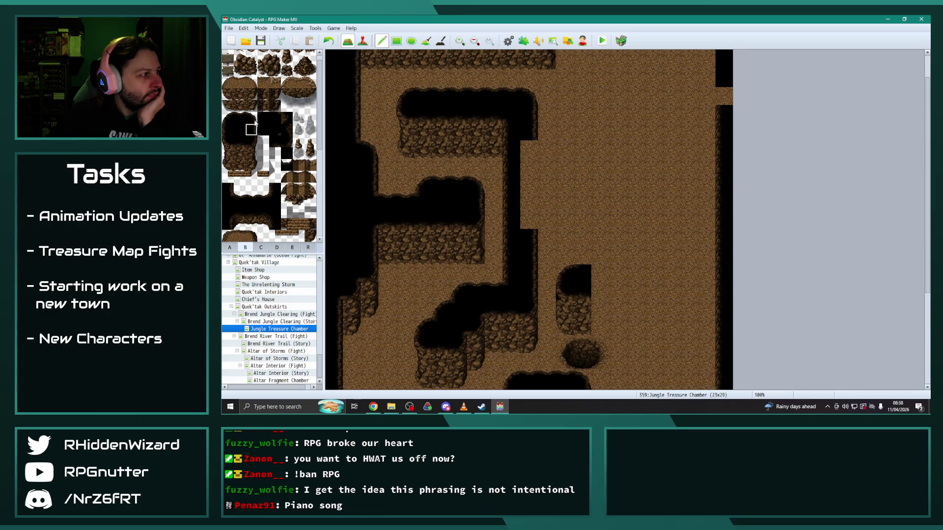
left_click(533, 156)
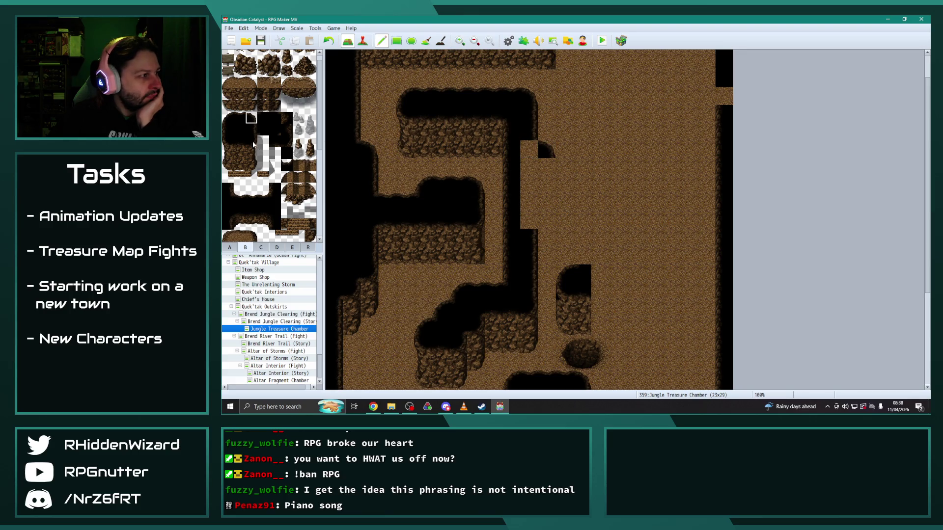
left_click(547, 220)
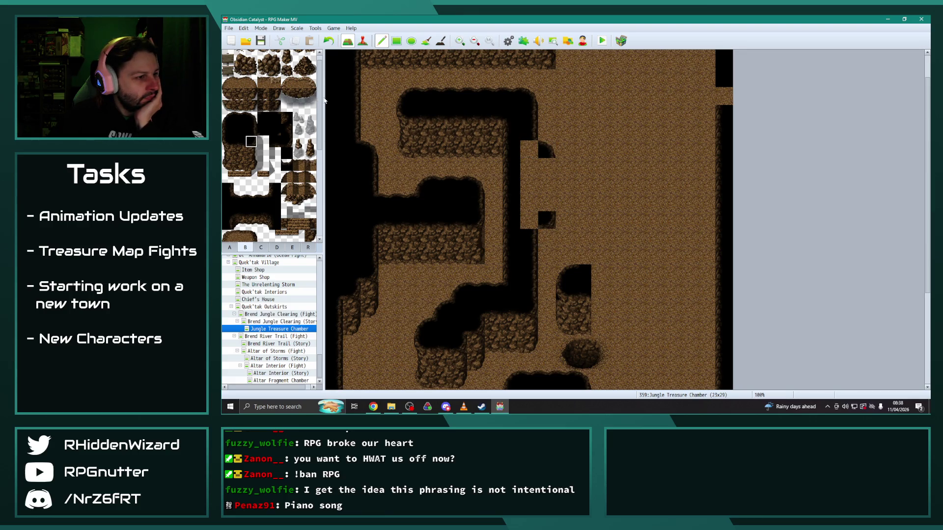
key("ctrl+z")
left_click(546, 202)
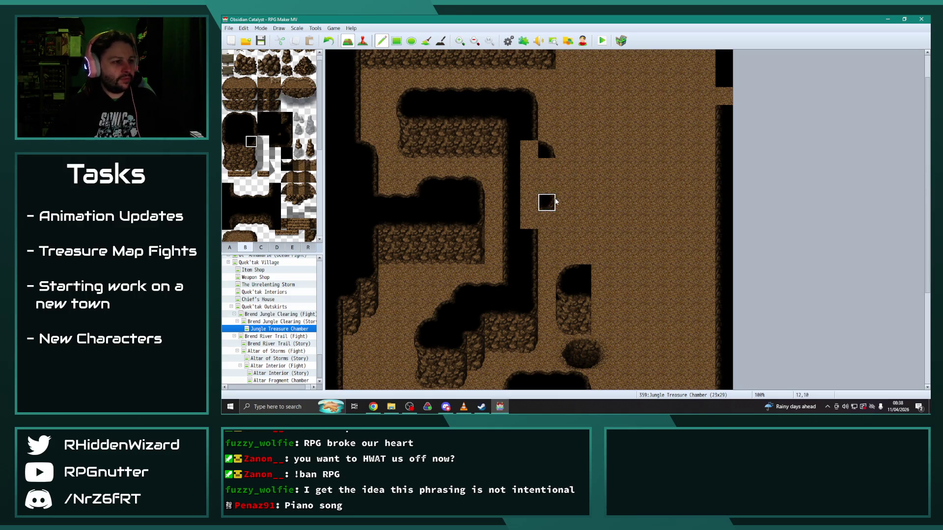
left_click(565, 186)
Step: Fill the outcrop columns and darken more floor tiles beside the central wall
scroll(471, 221, "down", 3)
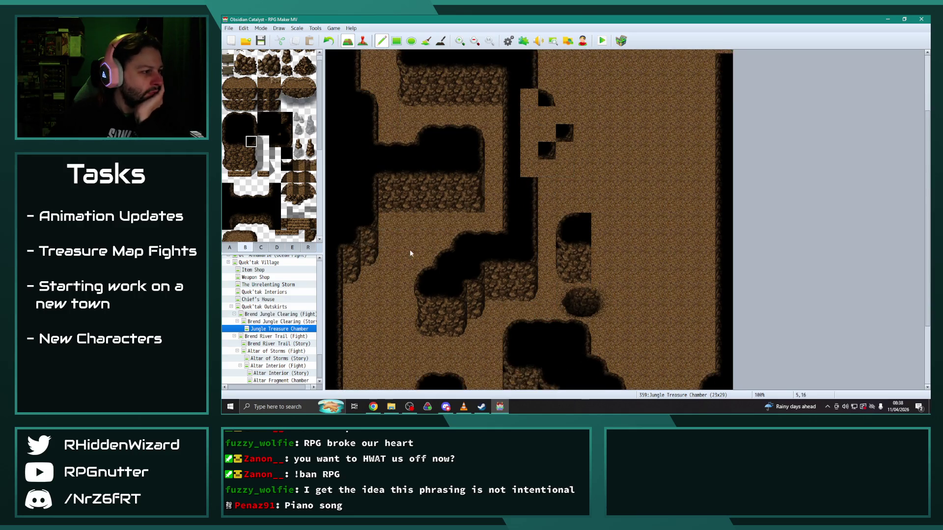
left_click(547, 185)
left_click(564, 167)
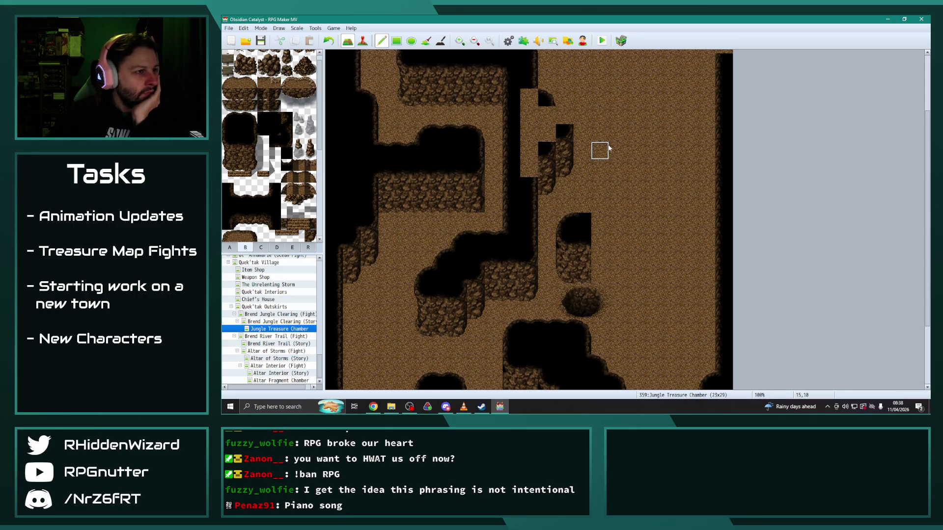
left_click(529, 168)
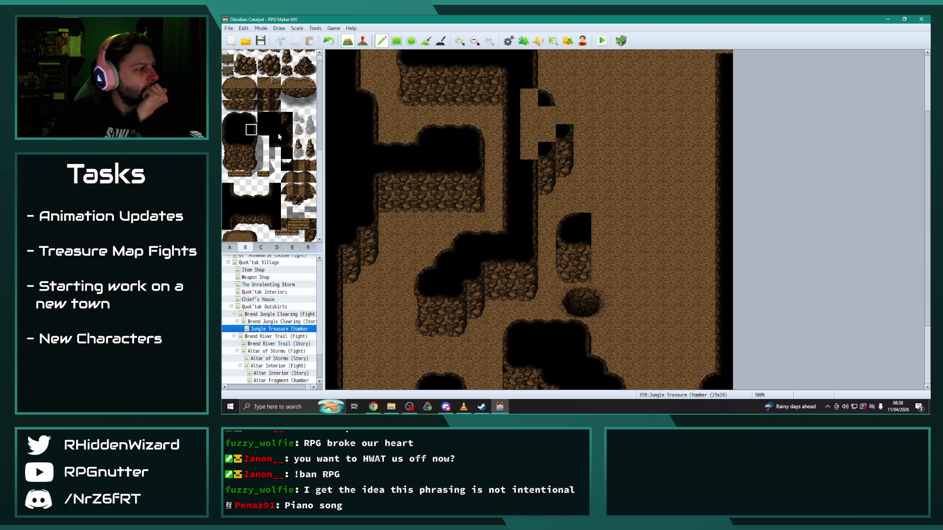
left_click(530, 151)
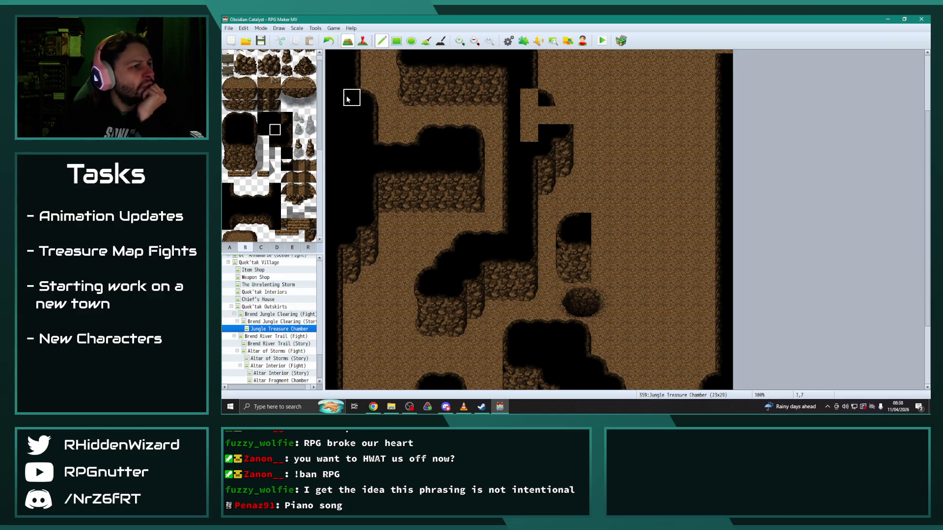
left_click(564, 115)
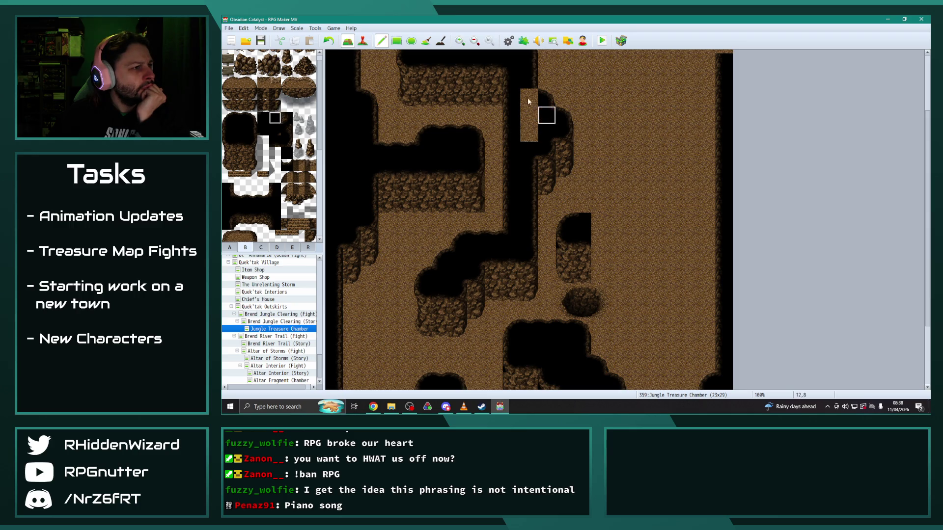
left_click(529, 116)
left_click(529, 132)
Step: Sample the black tile from the map and extend the dark area above the pillar upward
scroll(644, 231, "up", 2)
scroll(638, 240, "down", 2)
scroll(639, 241, "down", 2)
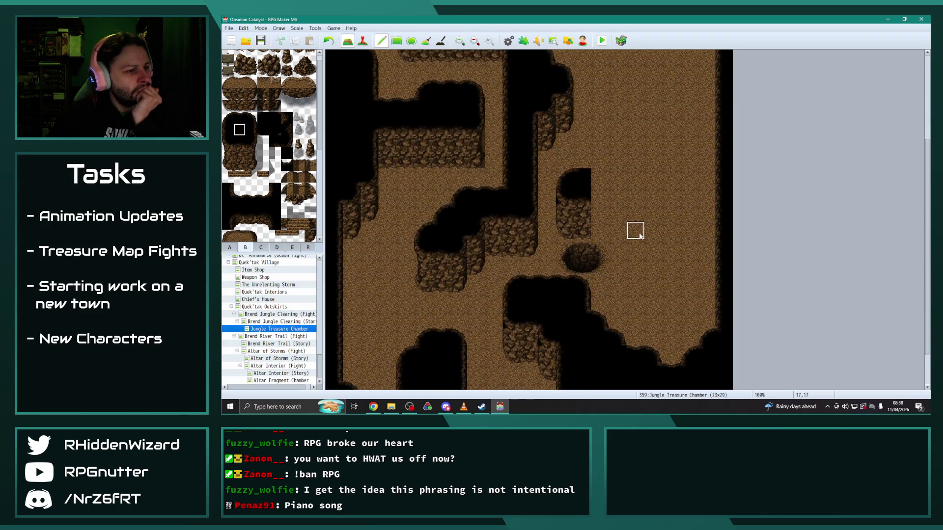
scroll(643, 259, "up", 2)
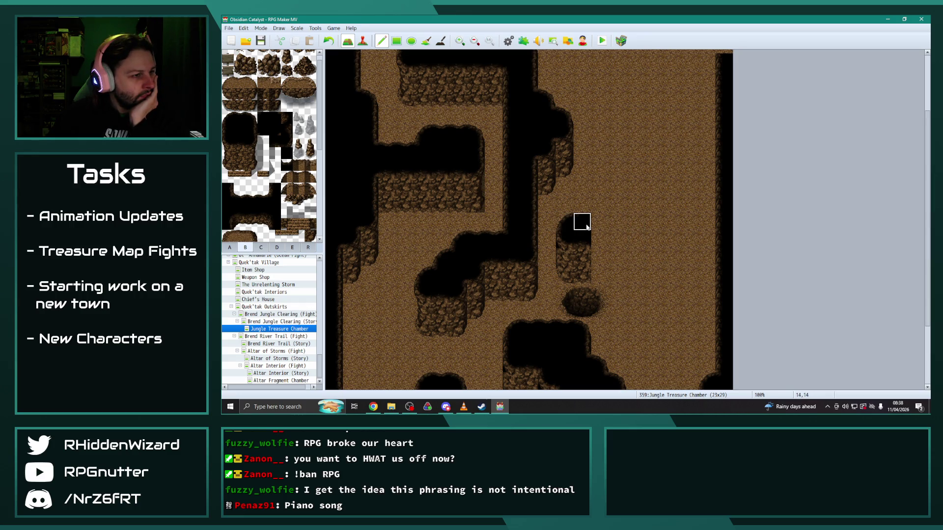
right_click(407, 152)
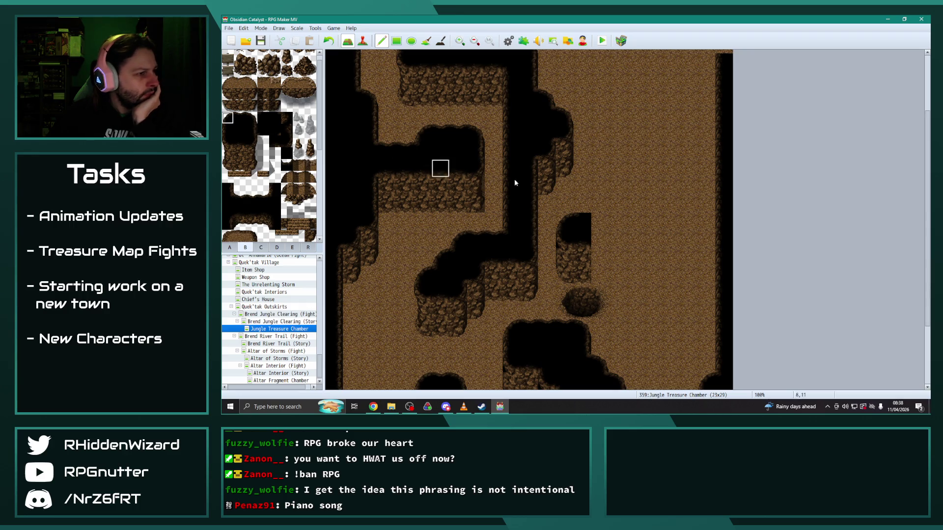
left_click(583, 203)
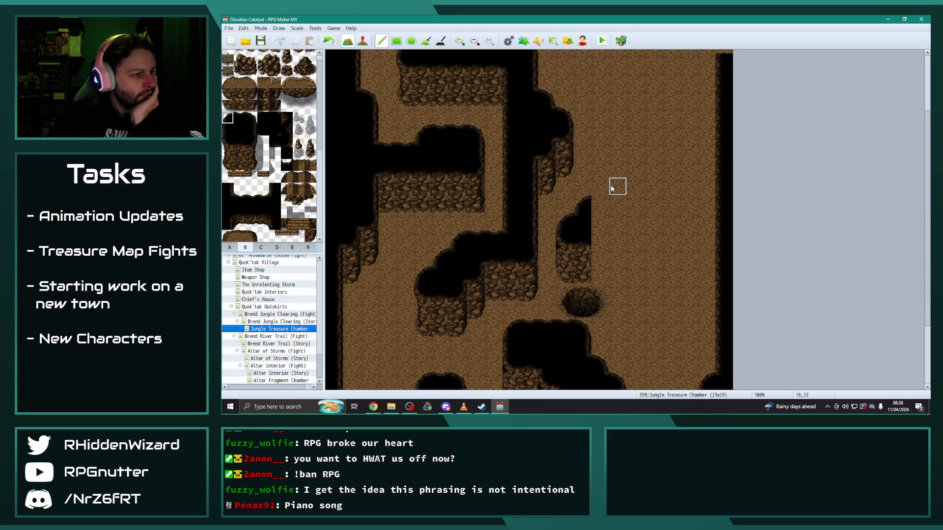
Step: Paint a vertical black wall column in the right-side dirt floor
left_click(265, 121)
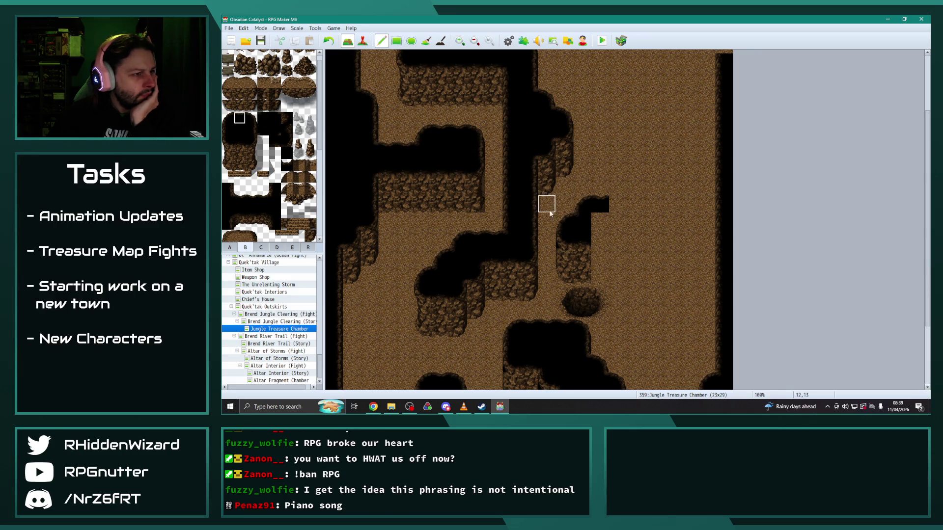
scroll(543, 213, "up", 2)
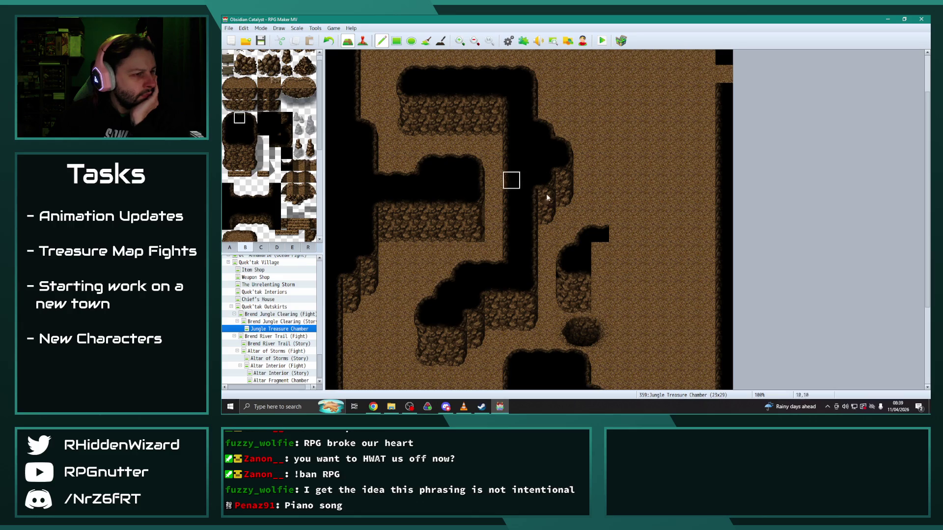
left_click_drag(617, 216, 618, 142)
Step: Repaint the black wall column and replace the top row of black with dirt floor
scroll(621, 211, "up", 2)
left_click_drag(617, 181, 619, 255)
left_click_drag(618, 252, 618, 142)
scroll(640, 227, "up", 1)
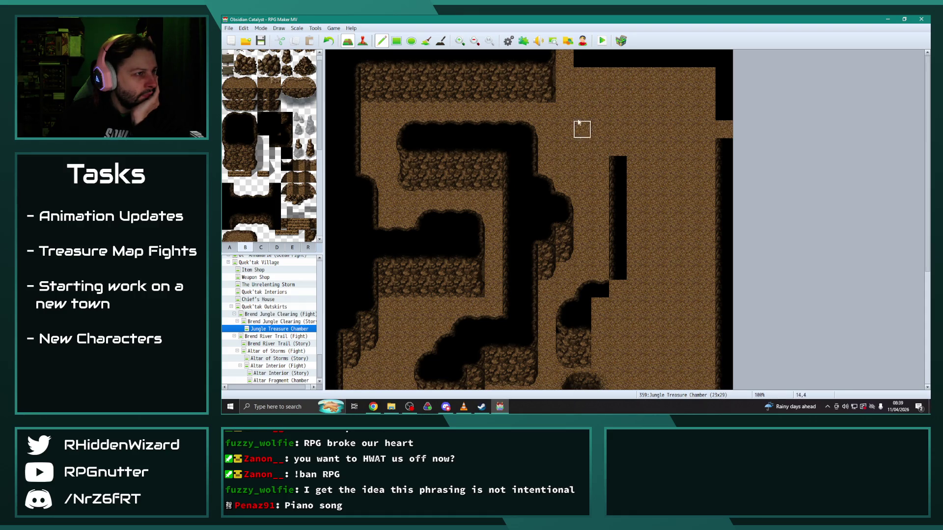
left_click_drag(582, 58, 721, 64)
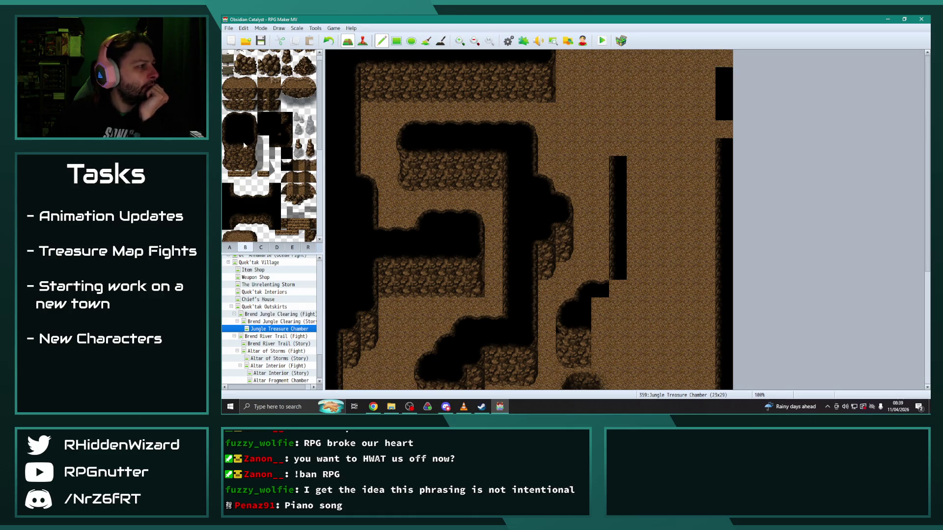
Step: Paint three-tile-tall rock wall pieces along the map top to the top-right
left_click_drag(228, 141, 228, 166)
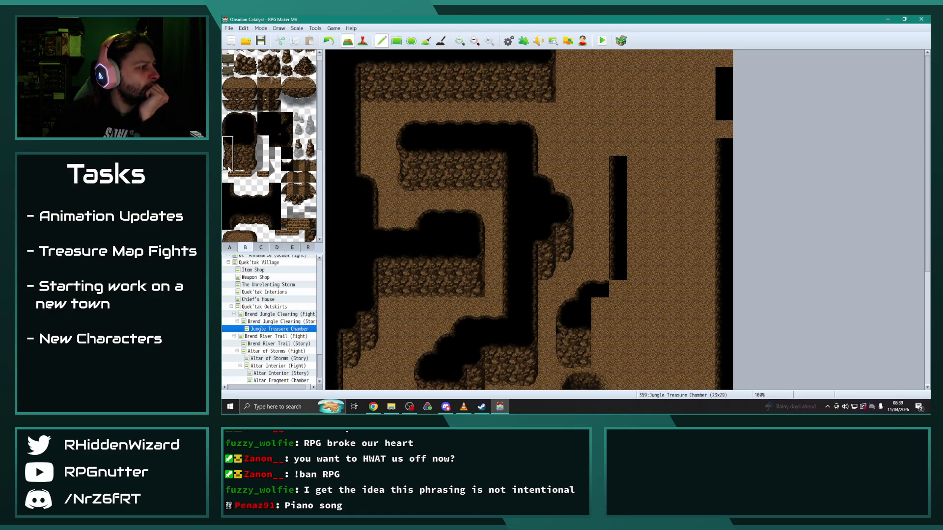
left_click(587, 68)
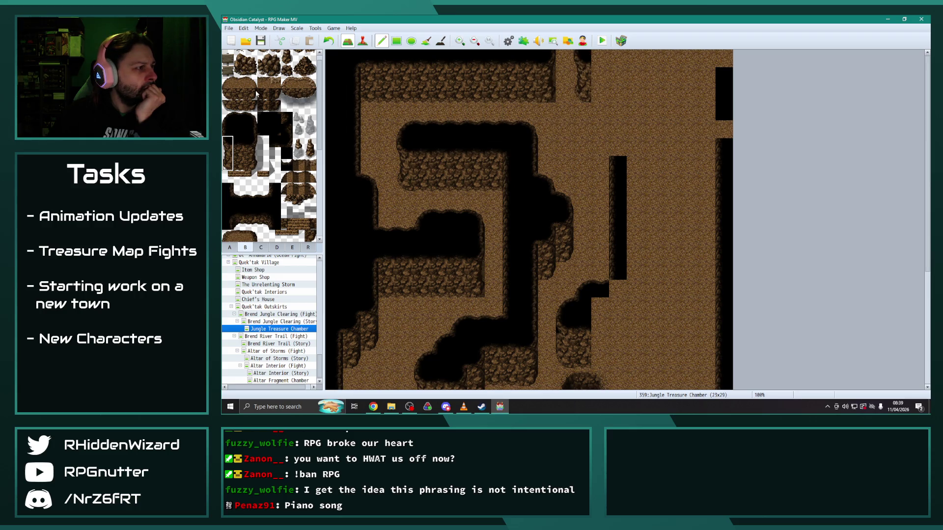
left_click_drag(242, 142, 242, 165)
mouse_move(599, 67)
left_mouse_down()
mouse_move(722, 76)
mouse_move(723, 128)
left_mouse_up()
right_click(686, 133)
scroll(600, 252, "down", 5)
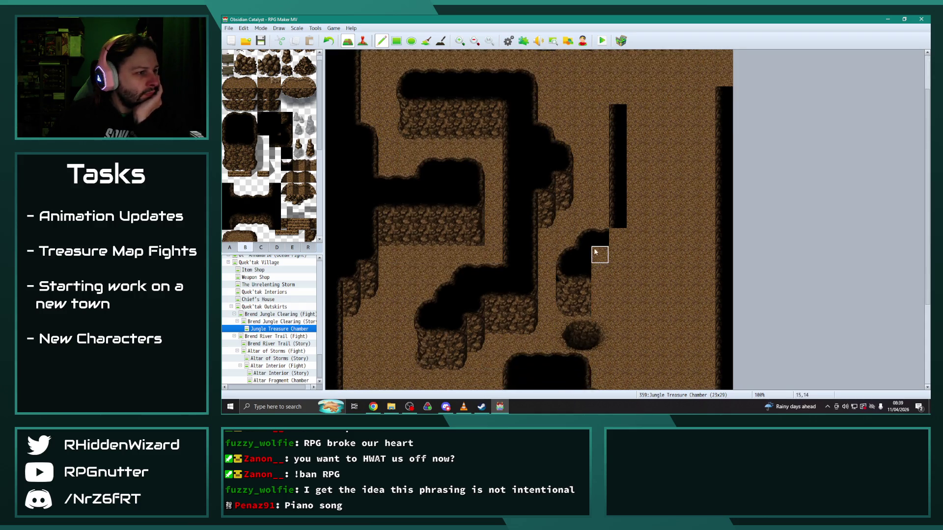
right_click(529, 295)
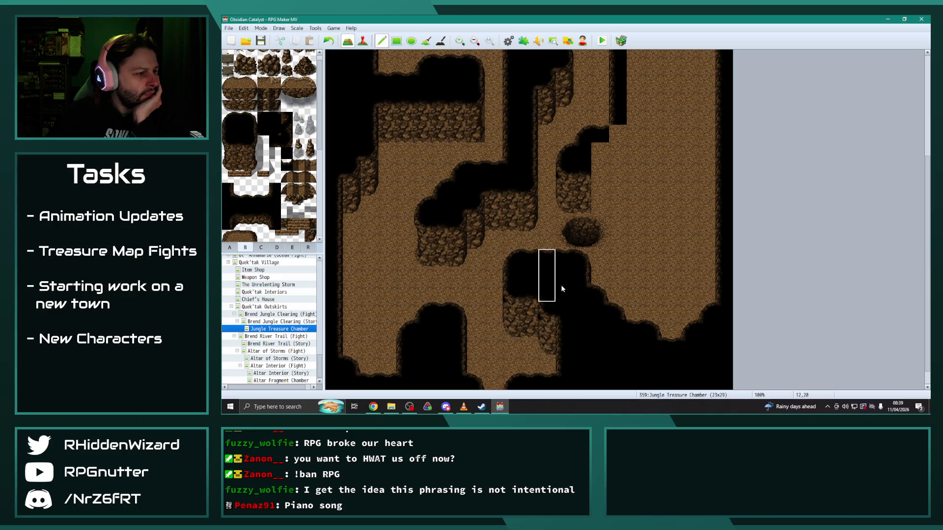
scroll(687, 199, "up", 5)
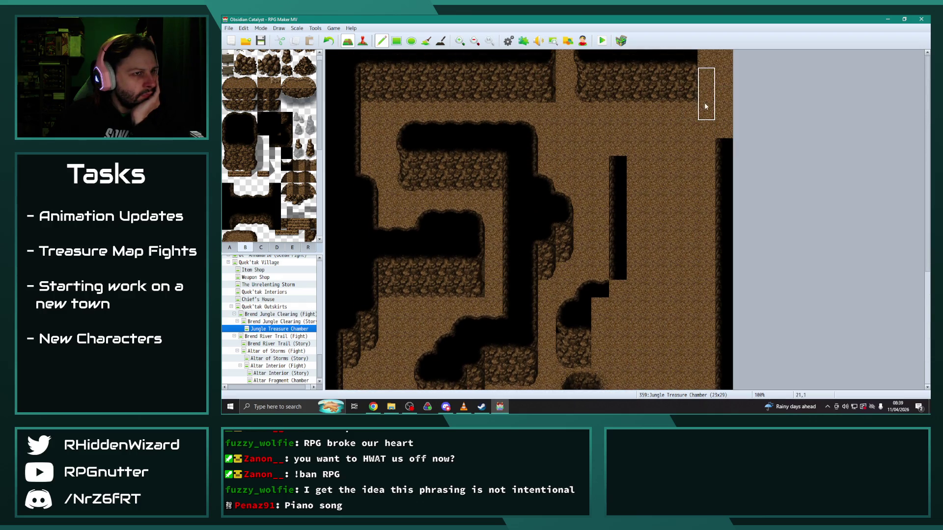
left_click(713, 119)
Step: Extend the right black wall to the top and tidy the top-right corner tiles
left_click(228, 129)
left_click_drag(724, 131, 724, 69)
right_click(705, 129)
left_click(724, 76)
left_click(263, 130)
left_click(706, 59)
left_click(724, 76)
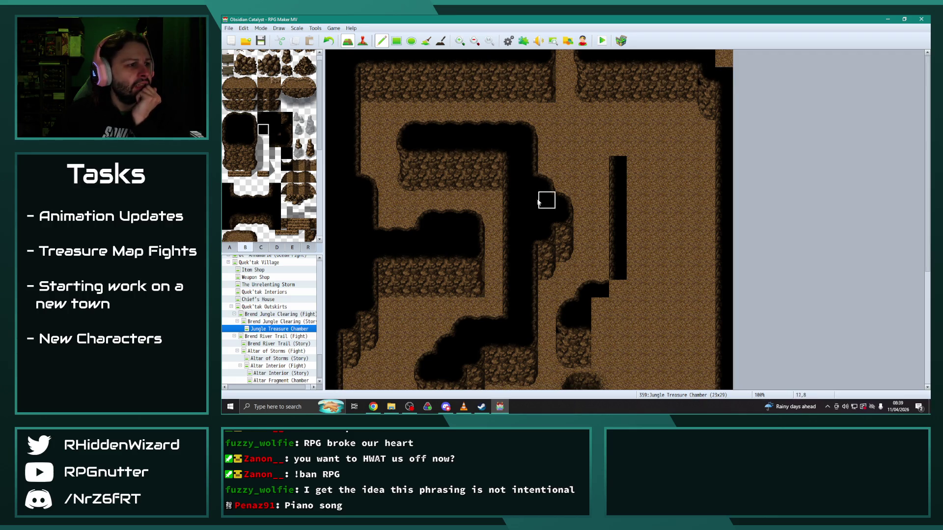
scroll(657, 269, "down", 3)
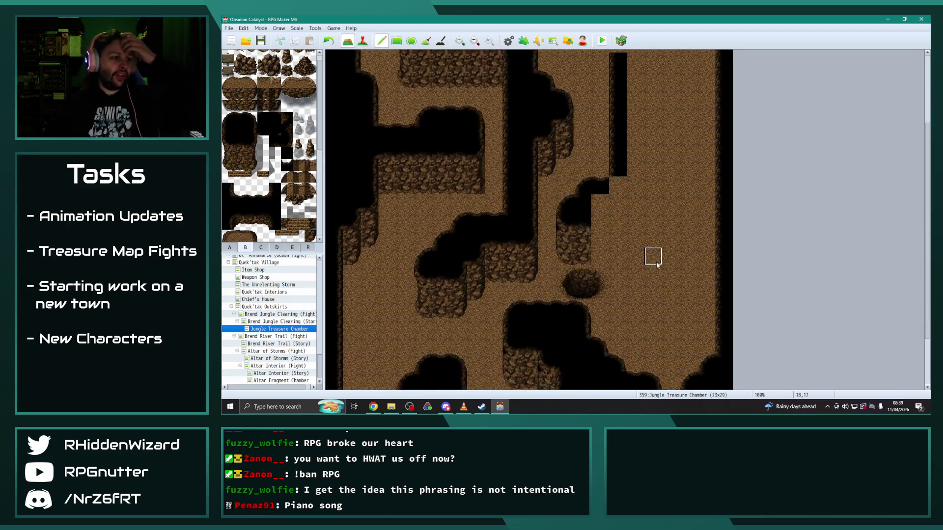
scroll(657, 269, "down", 2)
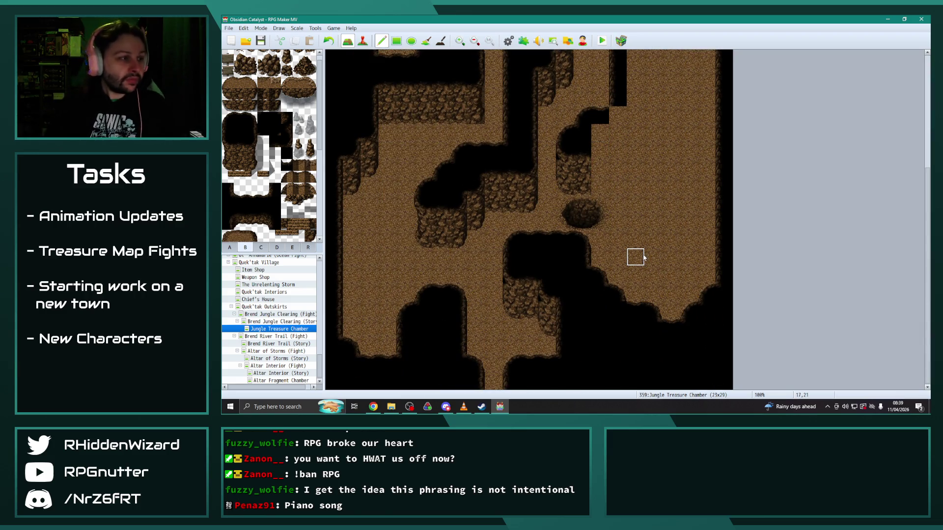
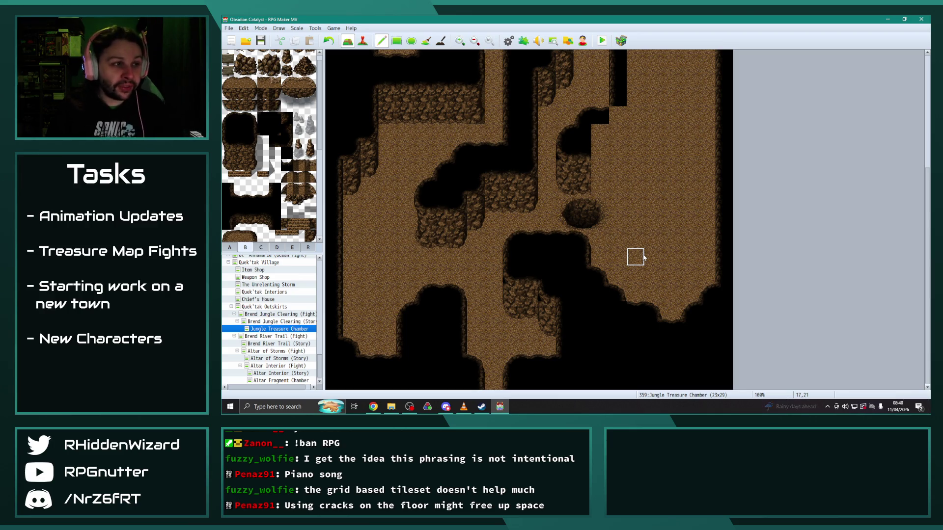
Step: Stamp a 3x5 rock wall block from tileset B on the cave floor and widen it by extra columns
scroll(645, 251, "up", 5)
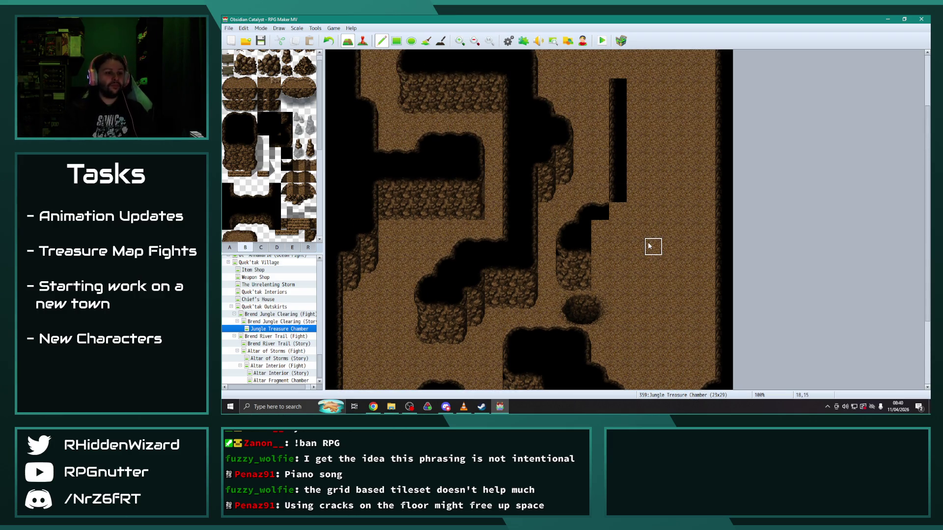
scroll(648, 245, "down", 2)
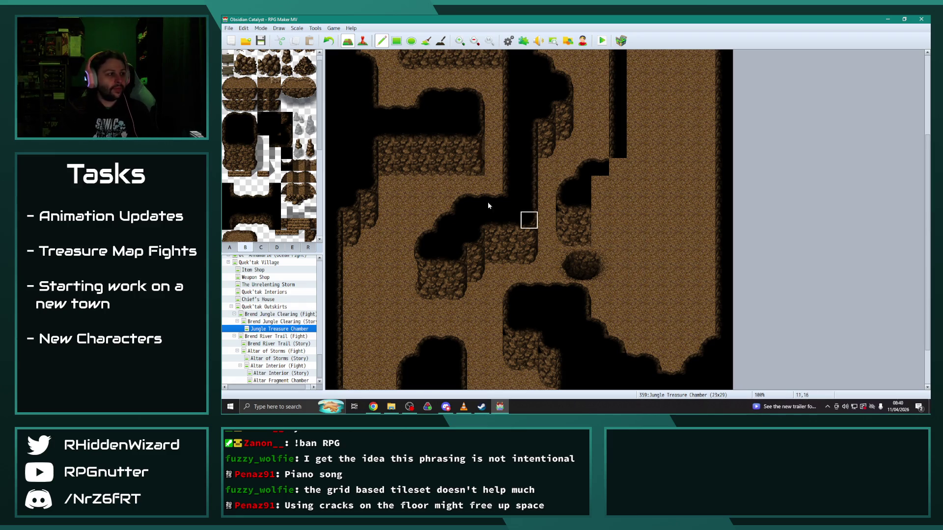
left_click_drag(226, 119, 255, 162)
left_click(636, 238)
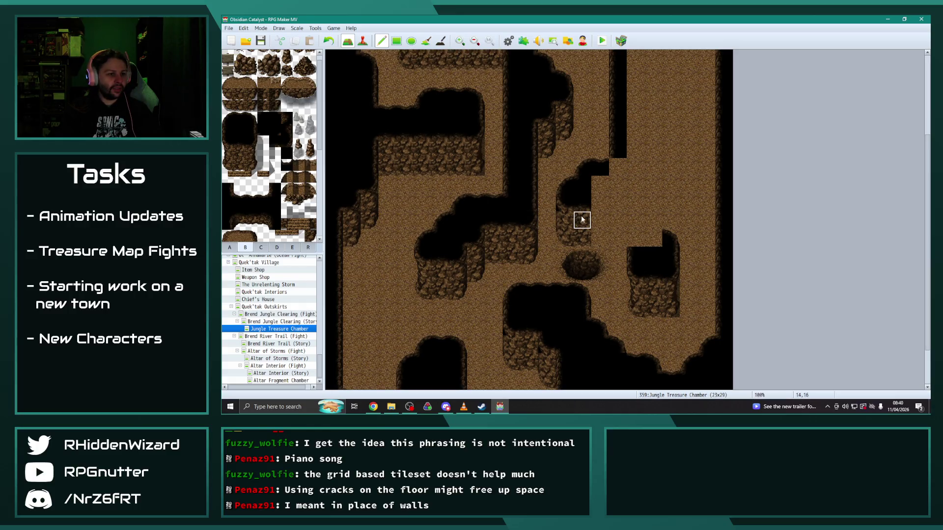
left_click(599, 236)
left_click(606, 238)
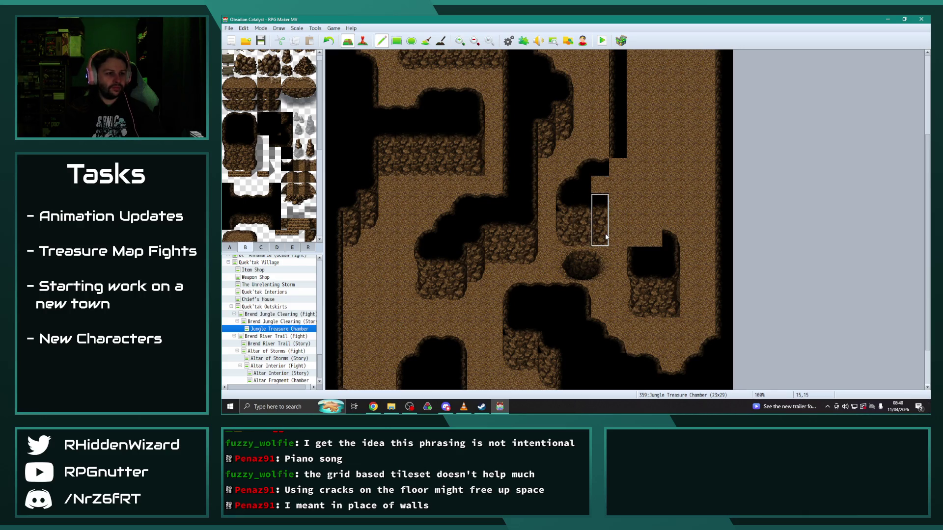
left_click(615, 239)
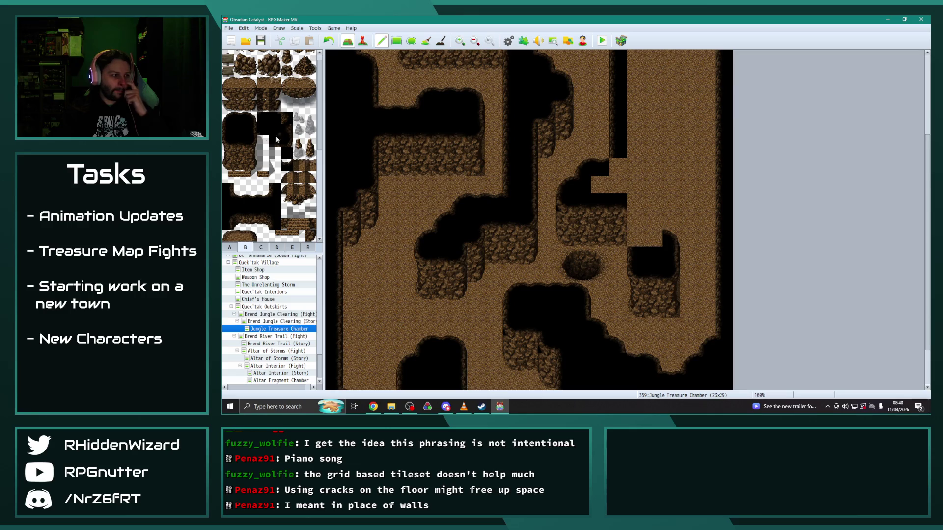
Step: Paint black void tiles on the tiles beside the new rock wall
left_click(227, 130)
left_click_drag(633, 238, 634, 202)
left_click(263, 129)
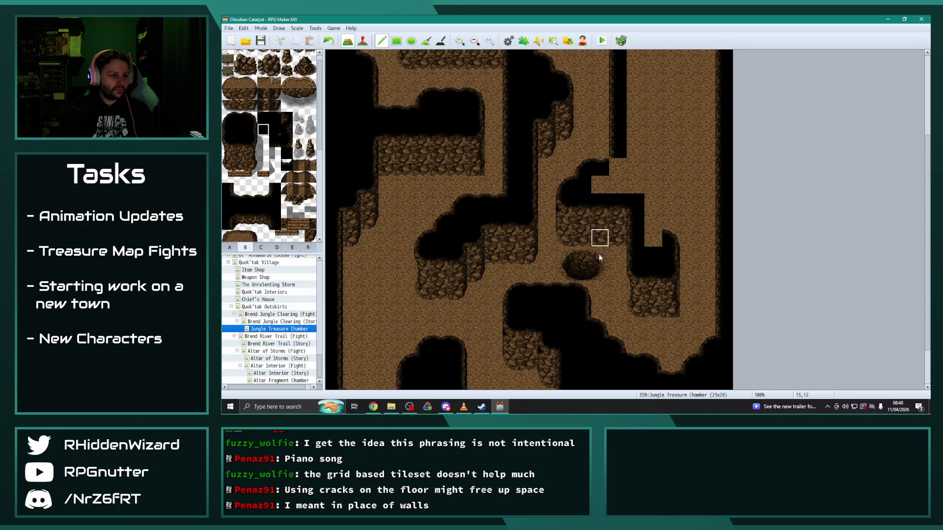
scroll(581, 280, "down", 2)
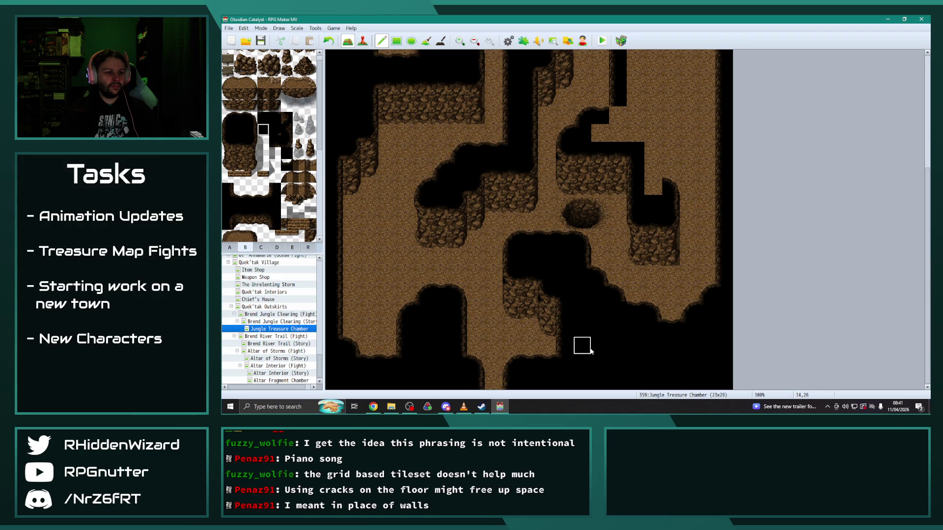
Step: Open the Mountain Treasure Chamber map in Event mode
scroll(271, 329, "up", 4)
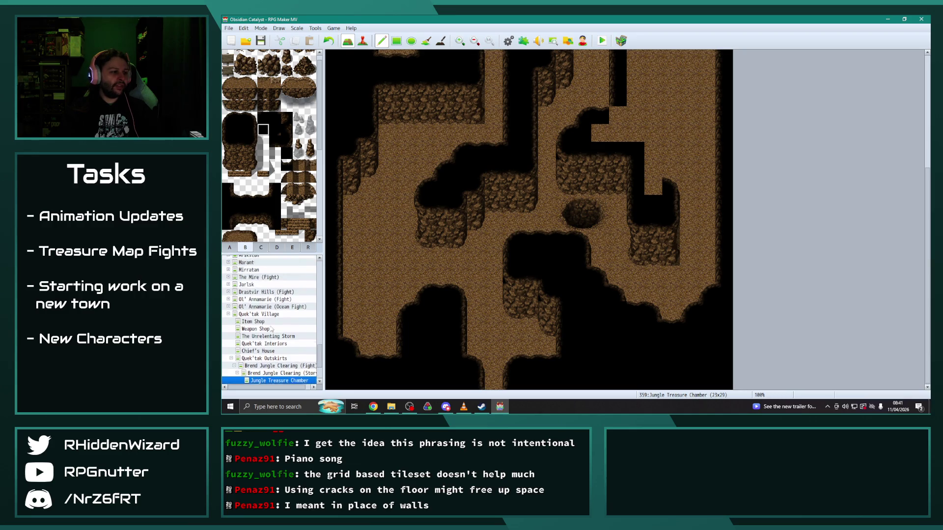
scroll(271, 329, "down", 1)
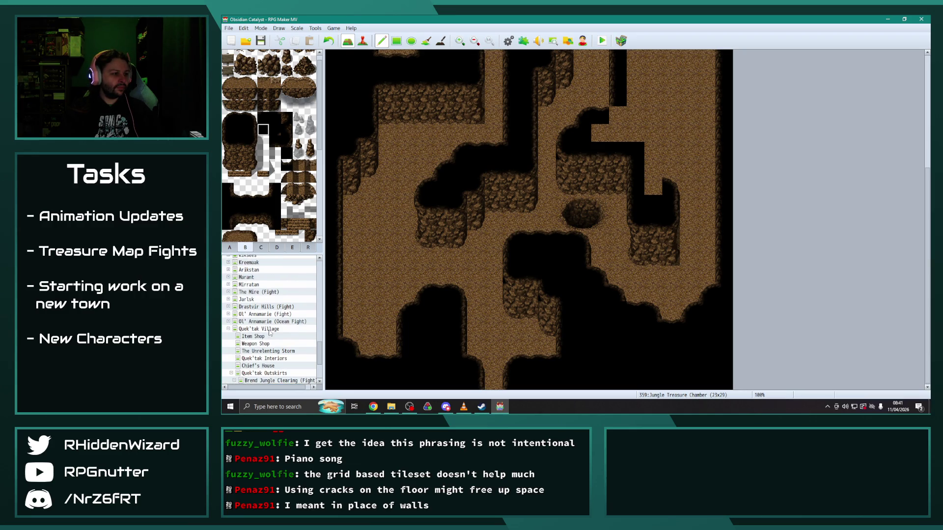
scroll(274, 334, "down", 6)
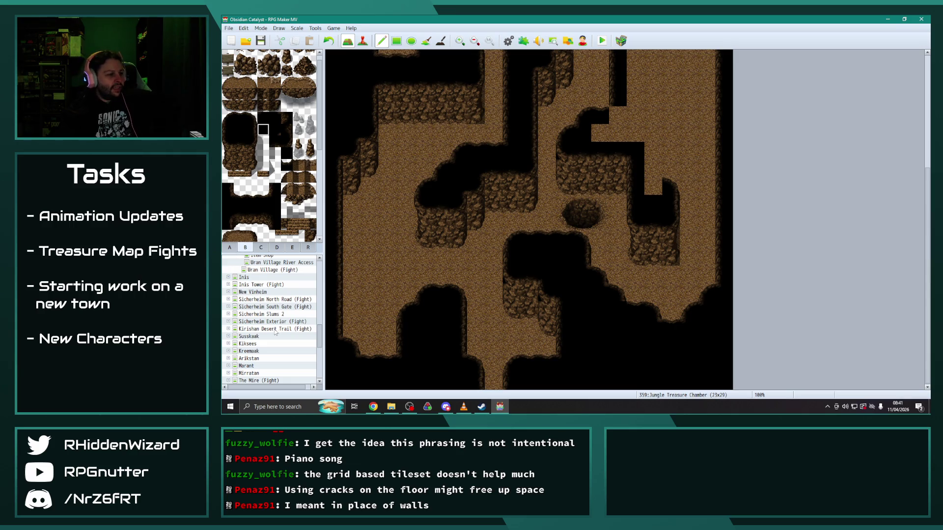
scroll(274, 332, "up", 3)
left_click(278, 299)
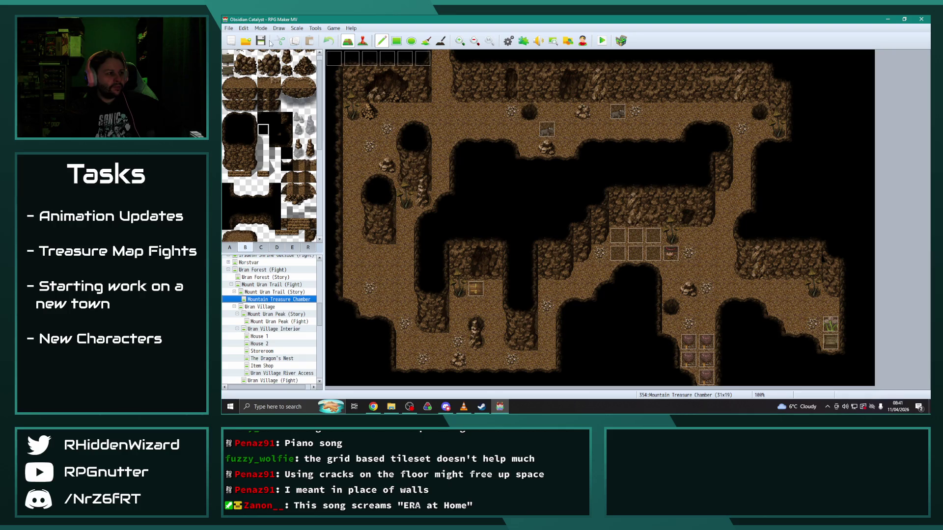
left_click(362, 40)
Step: Compare both pages of the event at tile 16,11 and close it unchanged
double_click(618, 258)
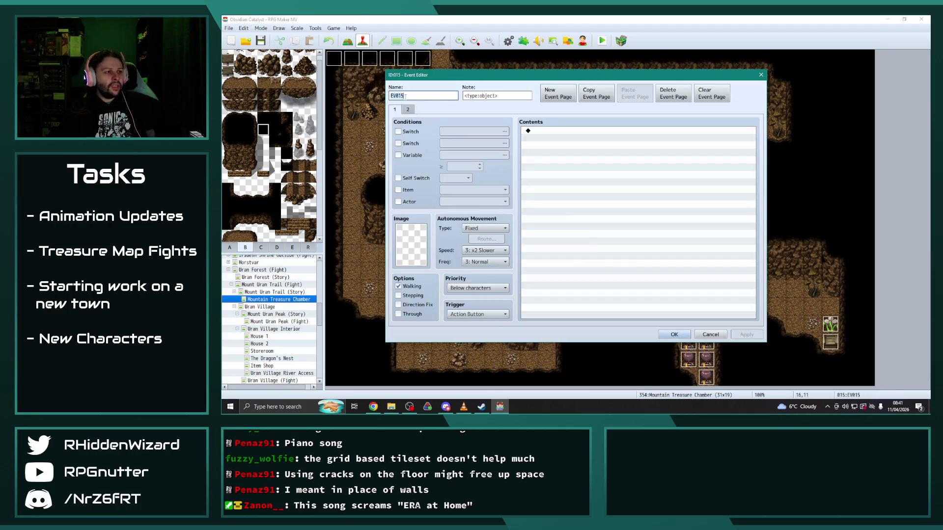
left_click(408, 110)
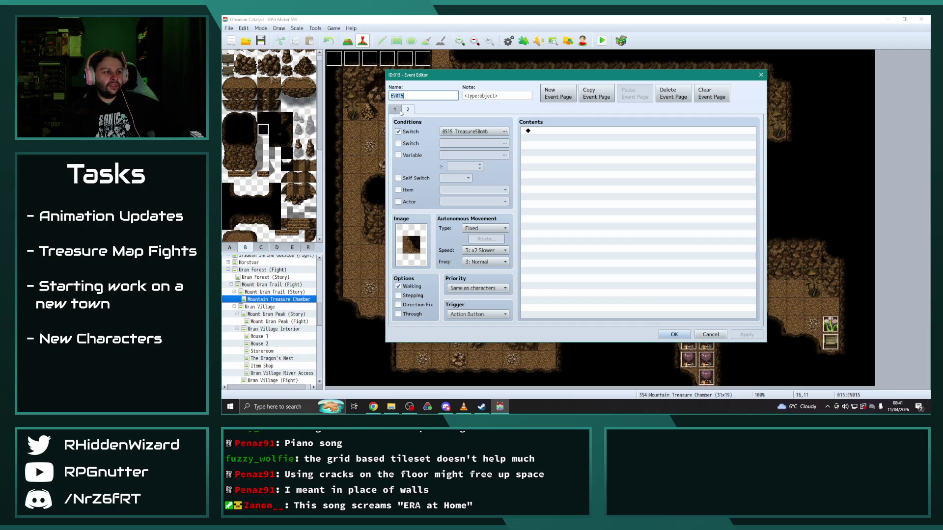
left_click(399, 111)
left_click(410, 111)
left_click(398, 111)
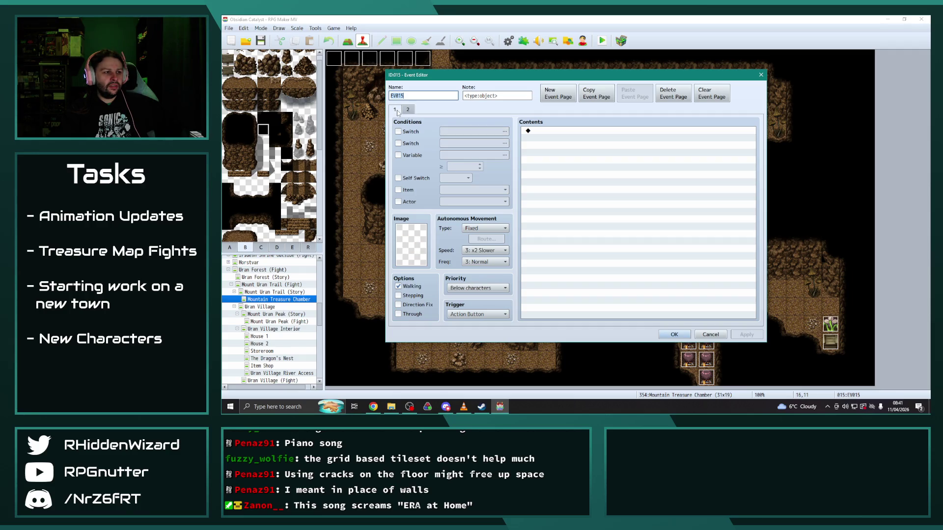
left_click(675, 335)
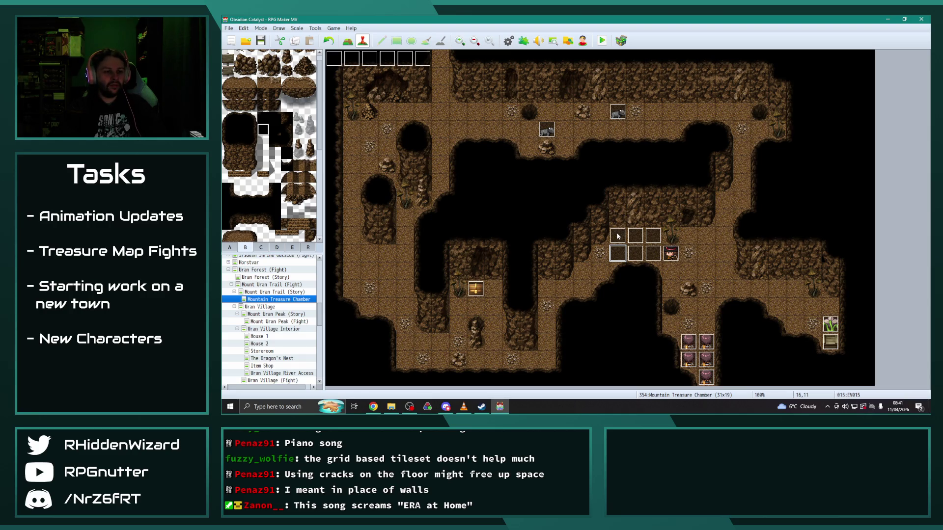
Step: Inspect the End of Turn and Desmond enemy events without changing them
double_click(388, 58)
scroll(668, 264, "down", 2)
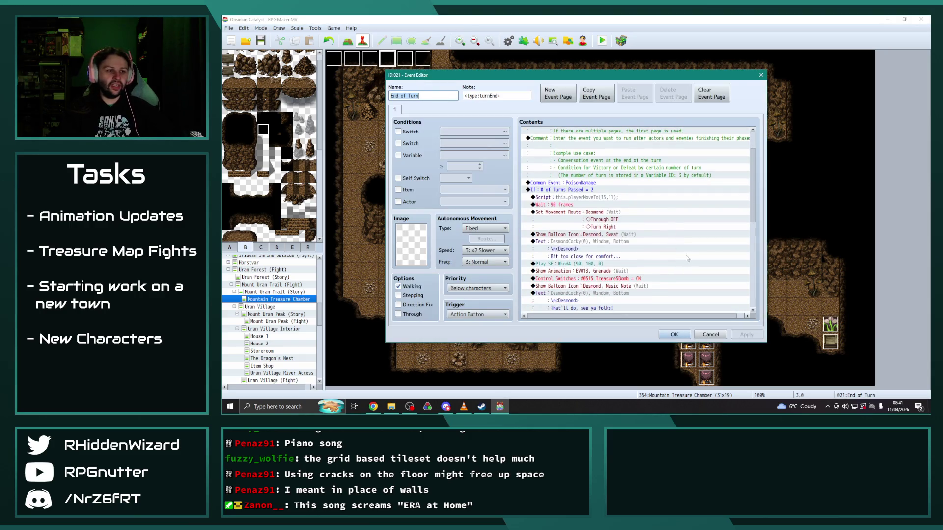
key("Escape")
double_click(638, 252)
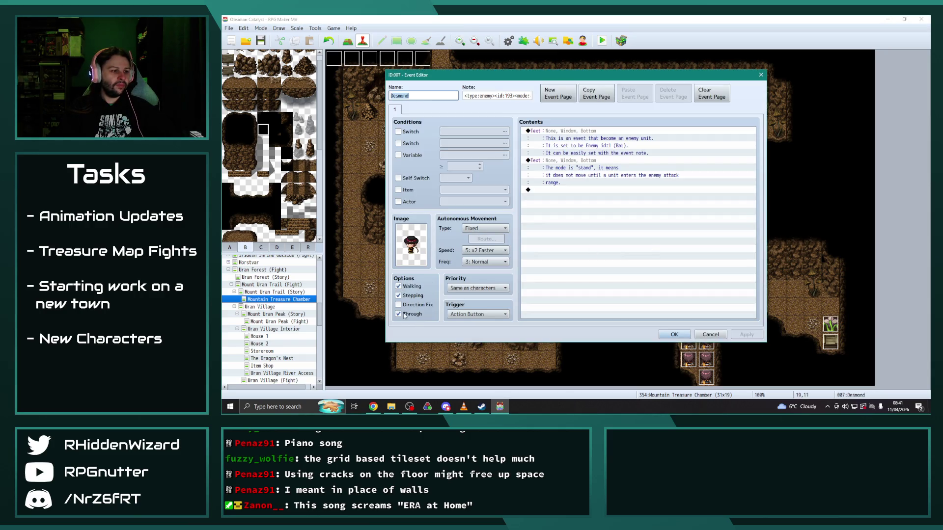
left_click(662, 334)
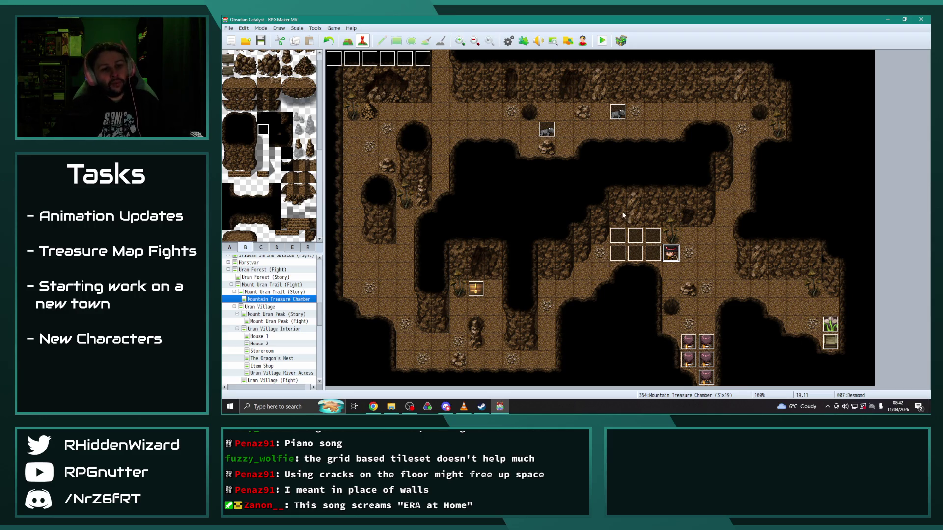
left_click(622, 235)
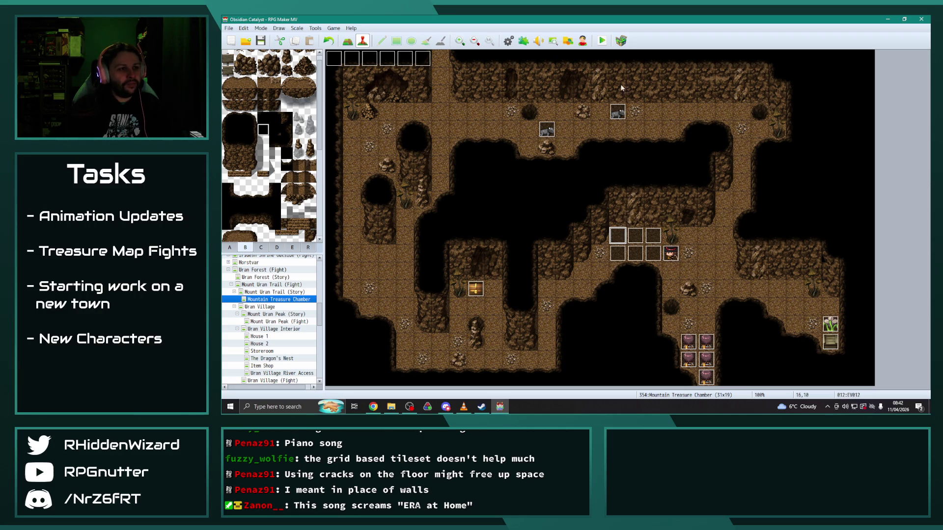
Step: Name the left-column grid events CraterL1 and CraterL2
double_click(619, 238)
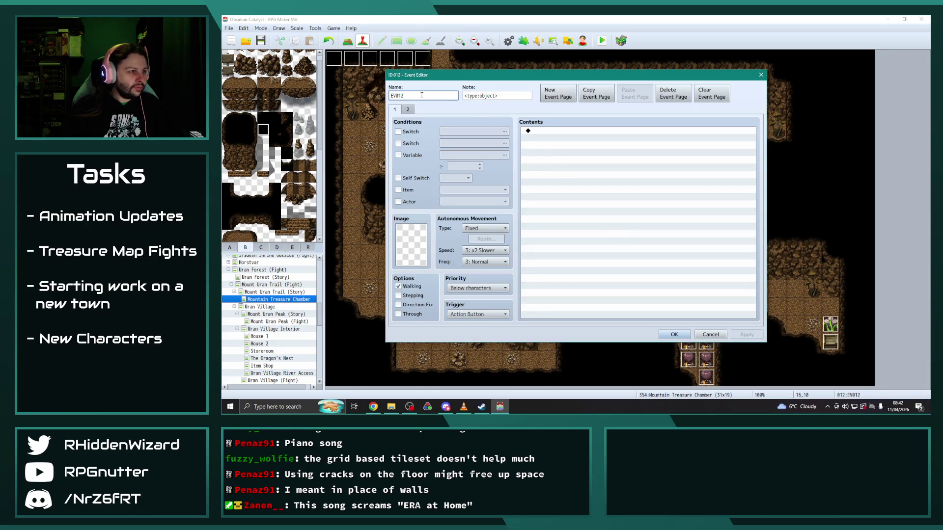
type("CraterL1")
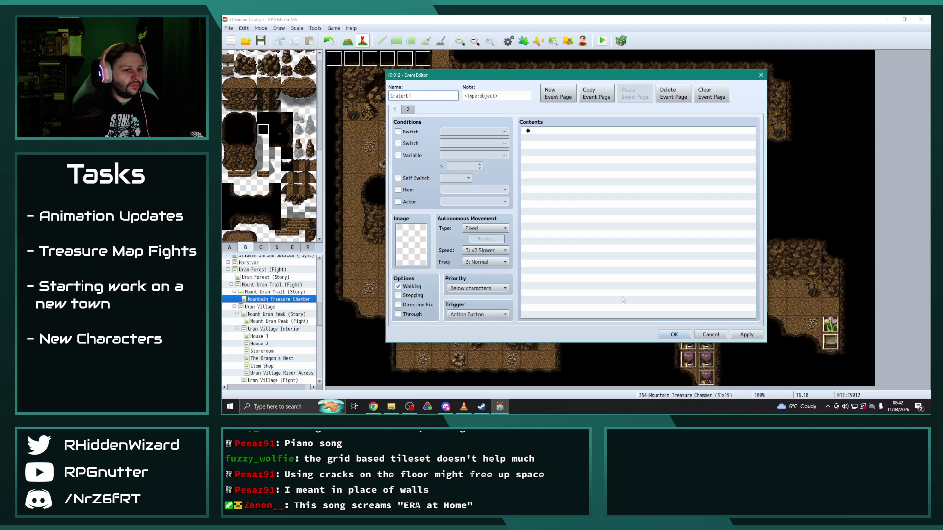
key("Return")
double_click(619, 258)
type("C")
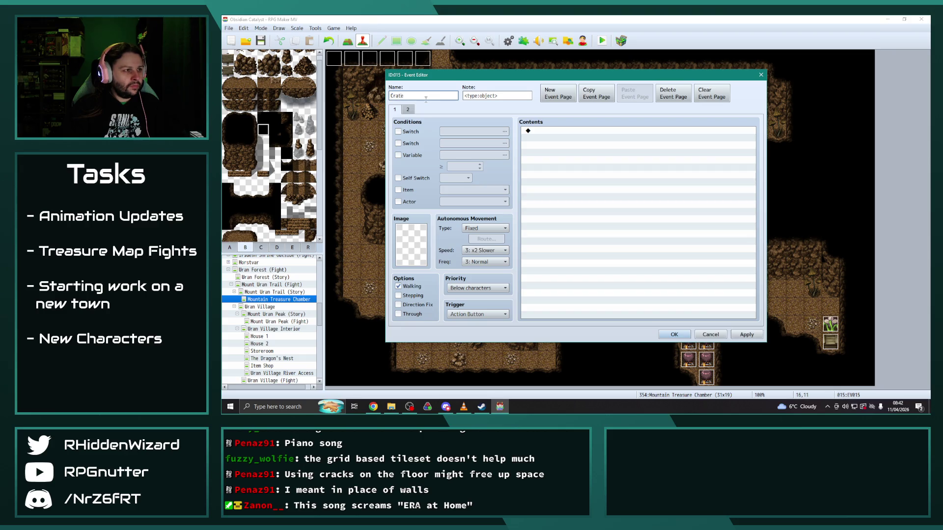
key("Return")
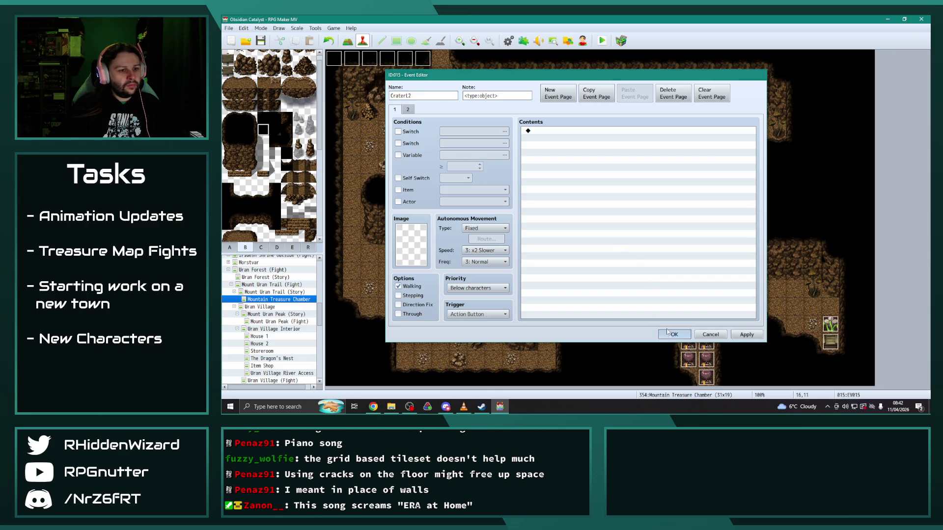
Step: Name the middle-column grid events CraterM1 and CraterM2
double_click(636, 235)
type("CraterM1")
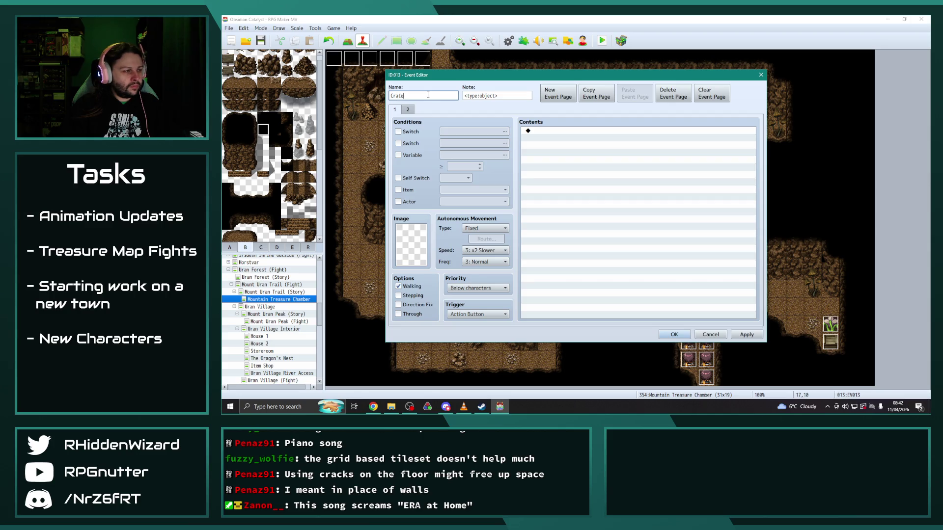
left_click(674, 335)
double_click(636, 256)
type("CraterM2")
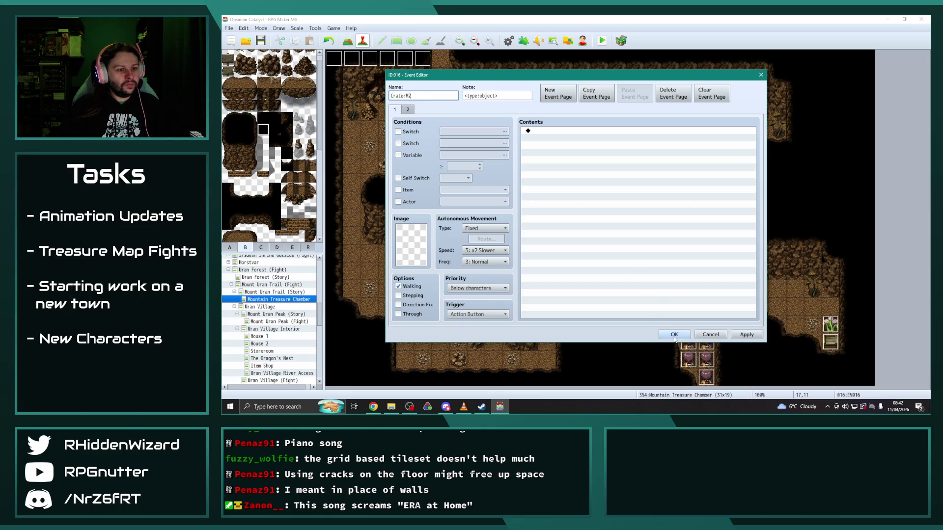
left_click(674, 335)
Step: Name the right-column grid events CraterR1 and CraterR2
double_click(655, 237)
type("Cr")
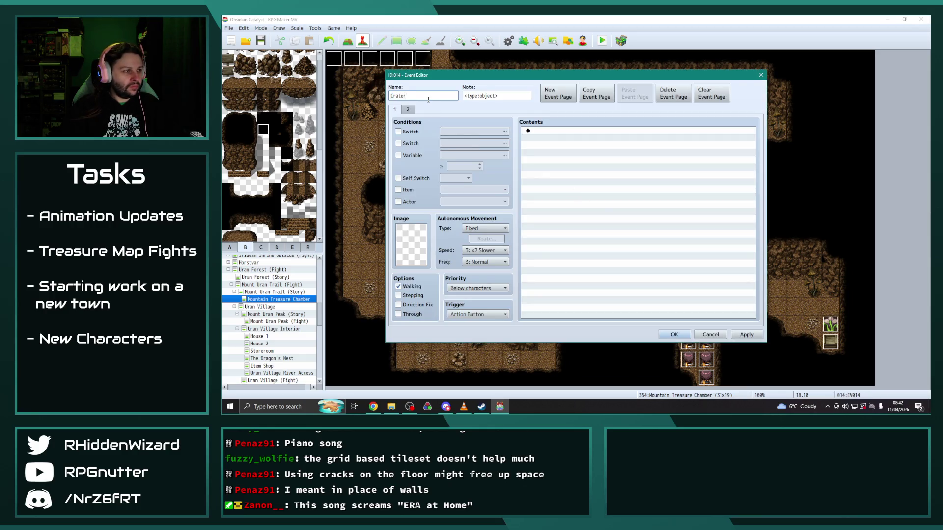
left_click(671, 334)
double_click(654, 256)
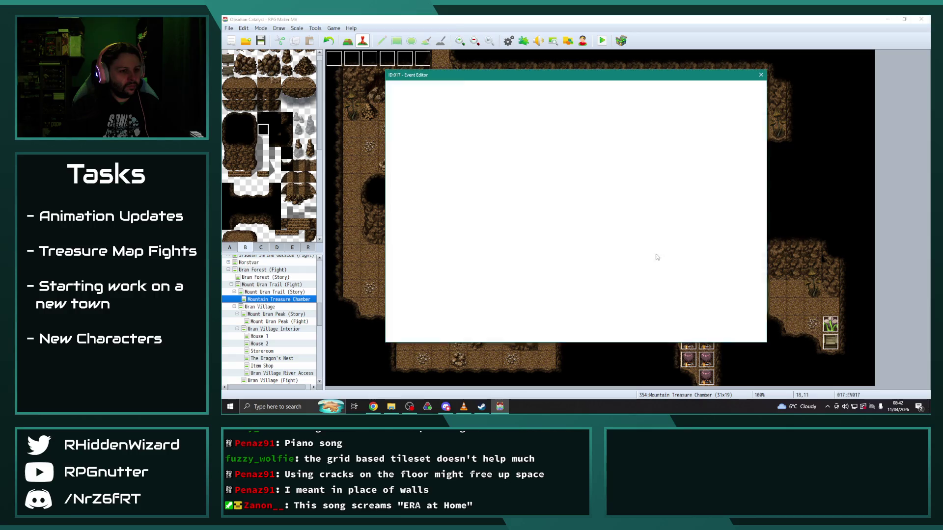
type("CraterR2")
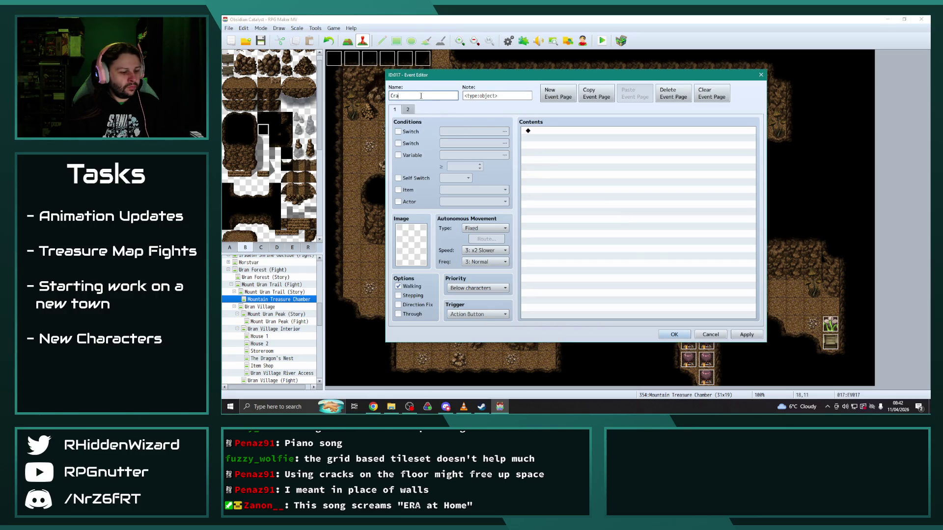
left_click(674, 334)
double_click(387, 58)
scroll(638, 221, "down", 2)
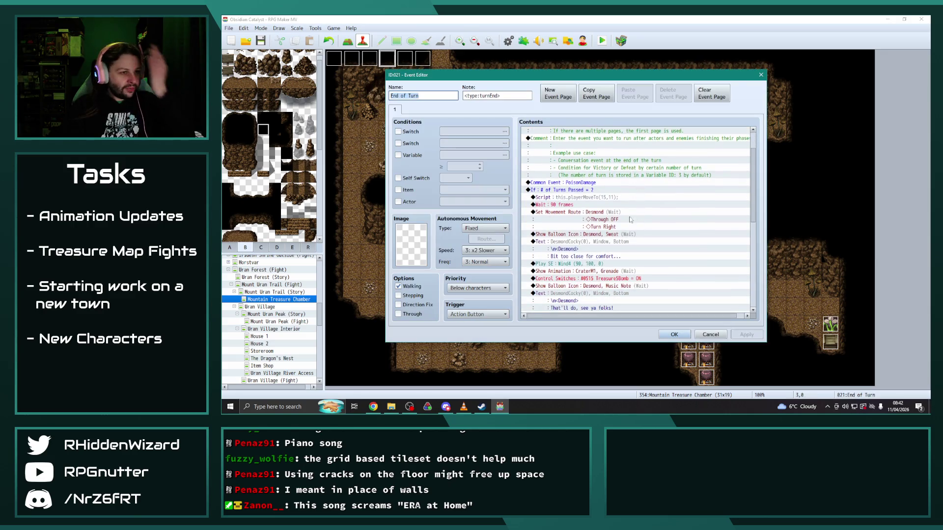
Step: Delete the Through OFF step from Desmond's Set Movement Route
double_click(608, 213)
left_click(474, 159)
key("Delete")
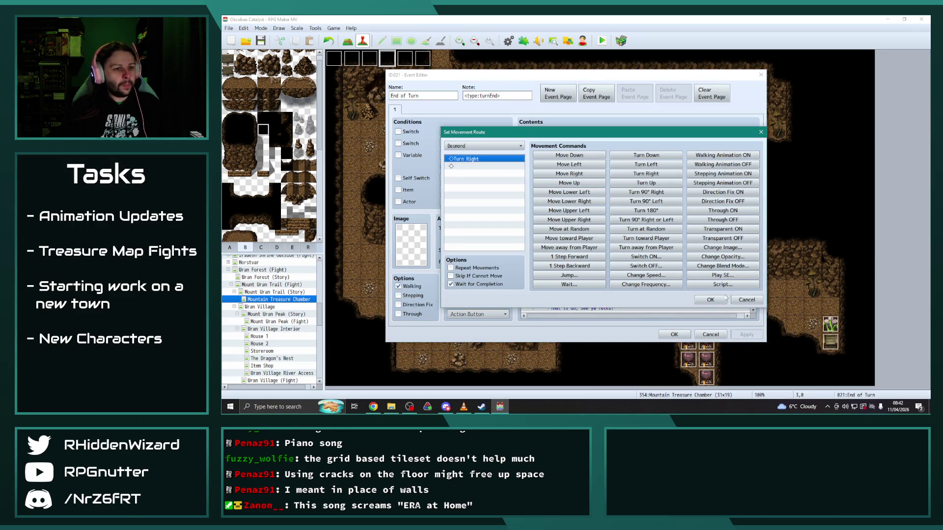
left_click(710, 300)
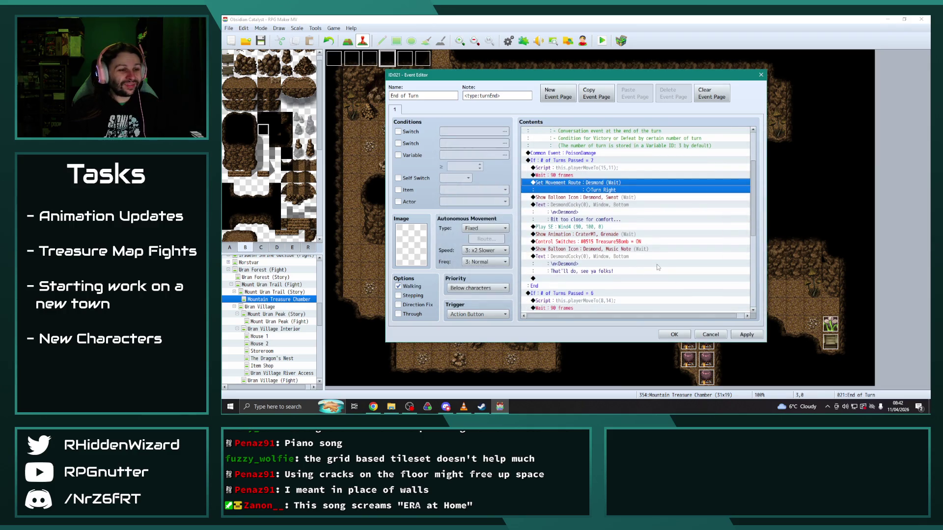
scroll(658, 270, "down", 1)
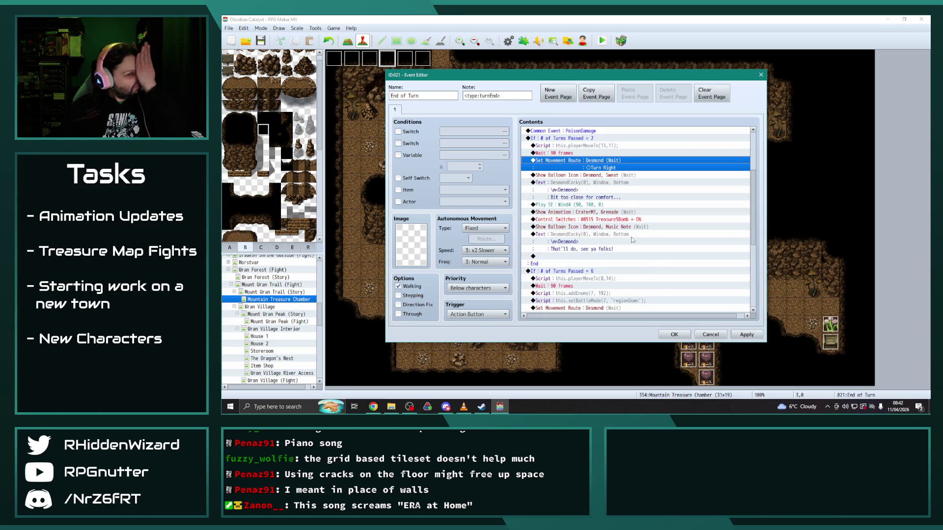
Step: Insert a Set Event Location moving CraterL1 to tile (16,10) before the Treasure5Bomb switch
left_click(616, 219)
key("Insert")
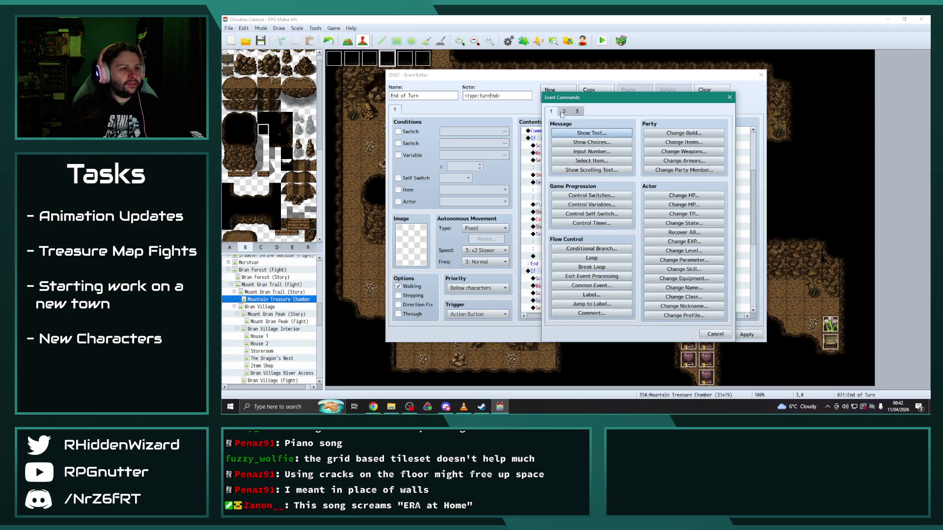
left_click(563, 112)
left_click(592, 151)
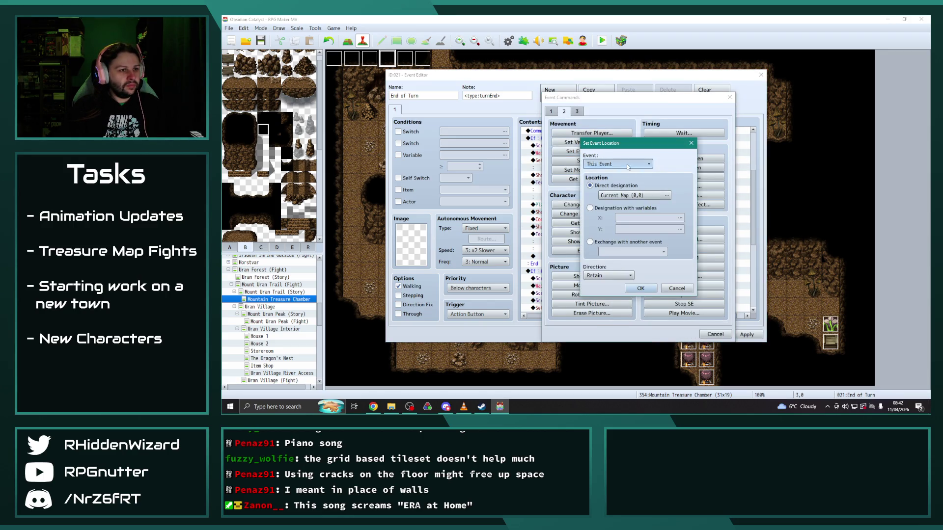
left_click(627, 165)
left_click(614, 275)
left_click(666, 196)
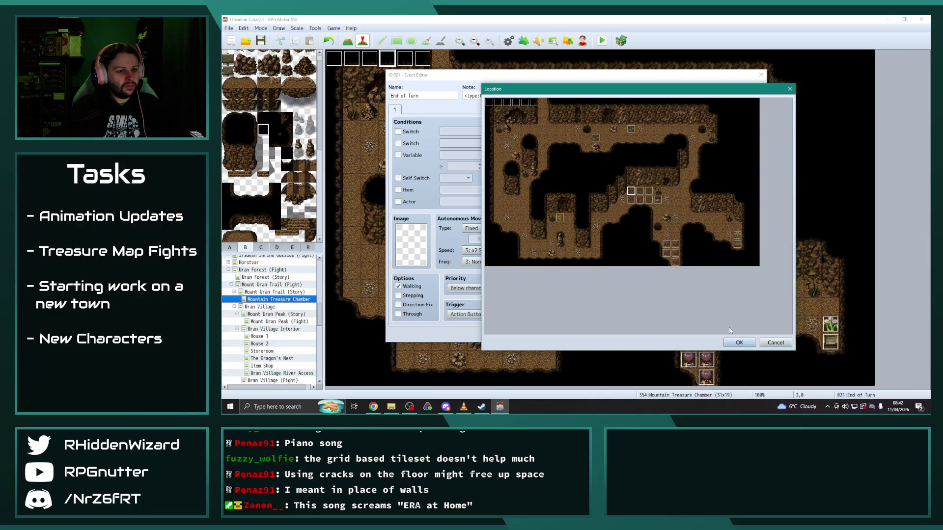
left_click(739, 342)
left_click(640, 289)
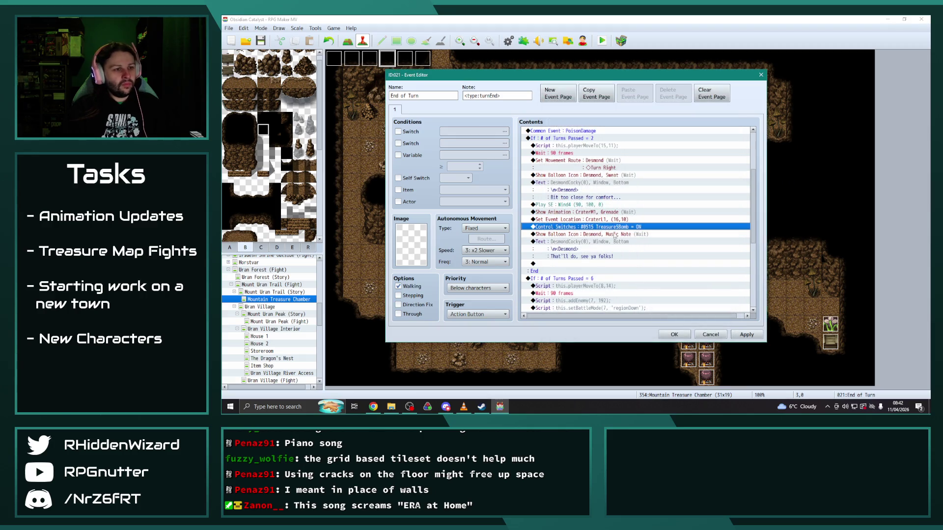
Step: Duplicate the relocation line and set it to move CraterL2 to tile (16,11)
left_click(617, 220)
key("ctrl+c")
key("ctrl+v")
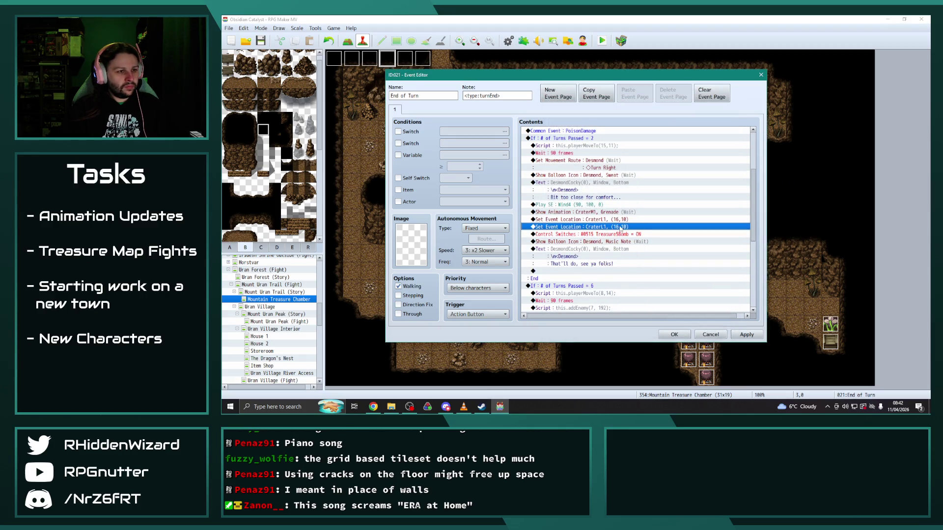
double_click(621, 228)
left_click(629, 165)
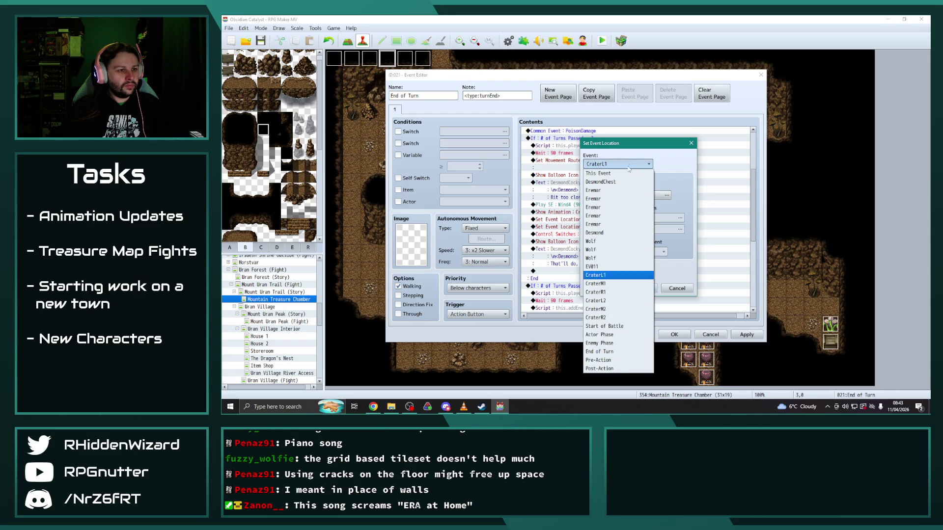
left_click(610, 300)
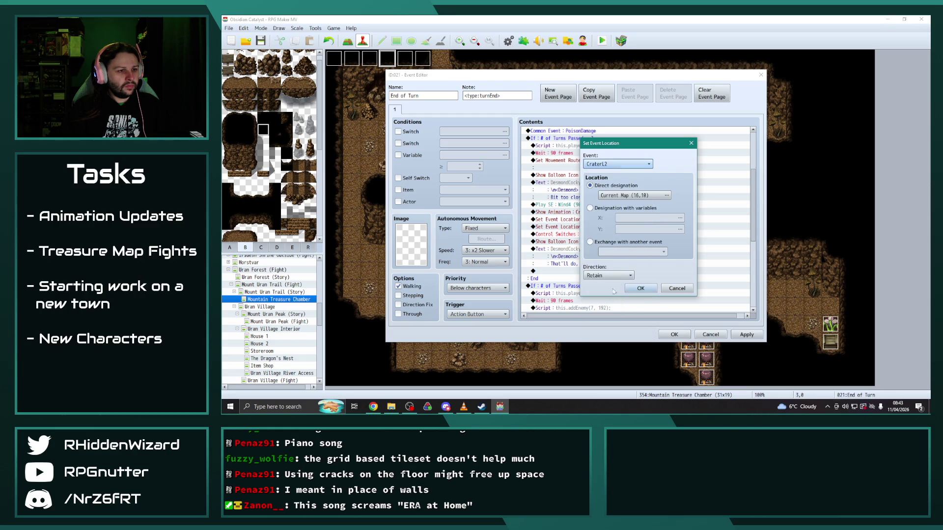
left_click(666, 195)
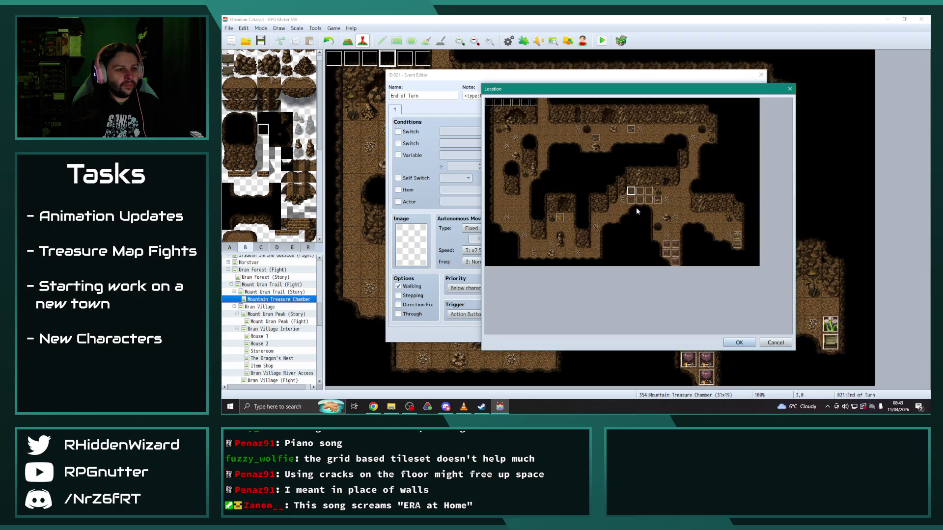
left_click(740, 342)
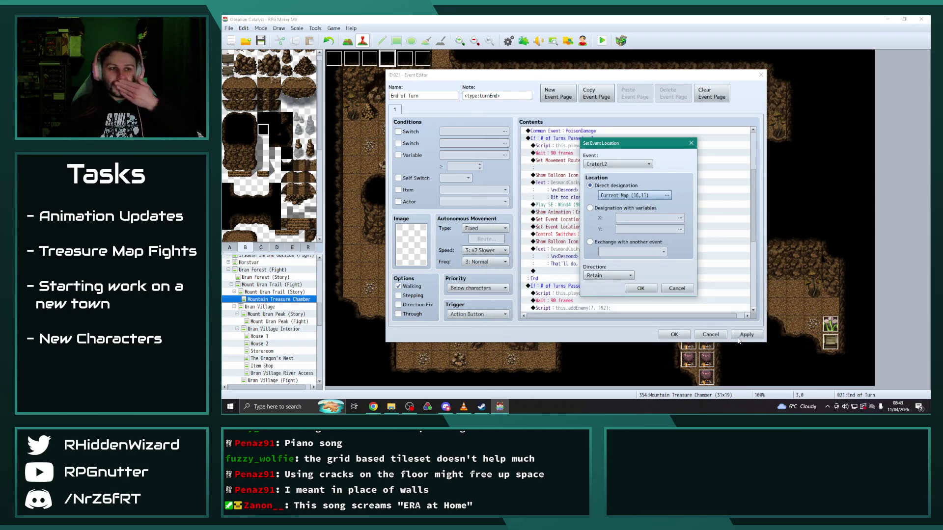
left_click(645, 289)
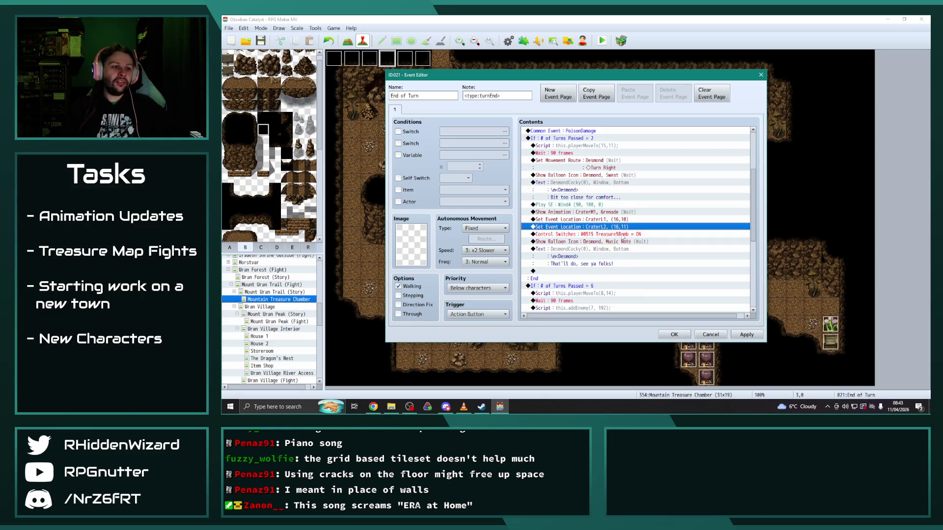
Step: Add a duplicate relocation line moving CraterM1 to tile (17,10)
key("ctrl+c")
key("ctrl+v")
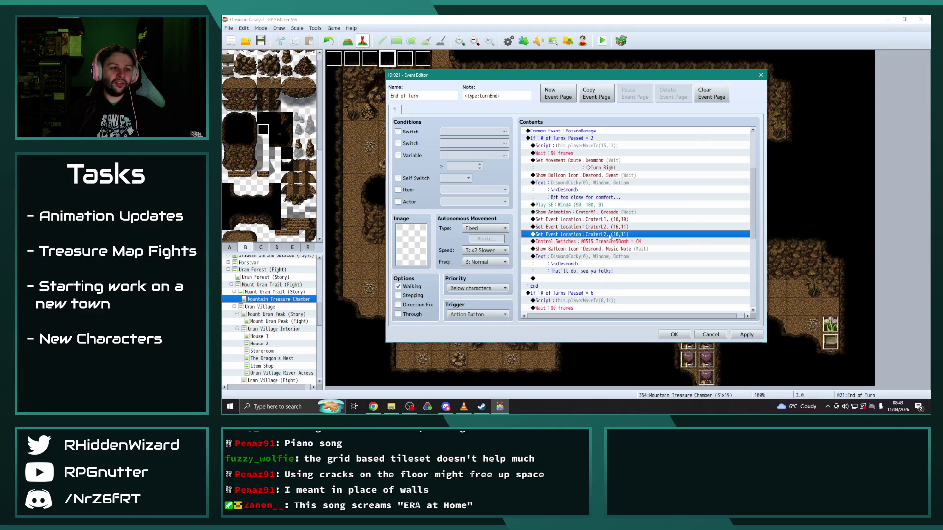
double_click(611, 234)
left_click(617, 165)
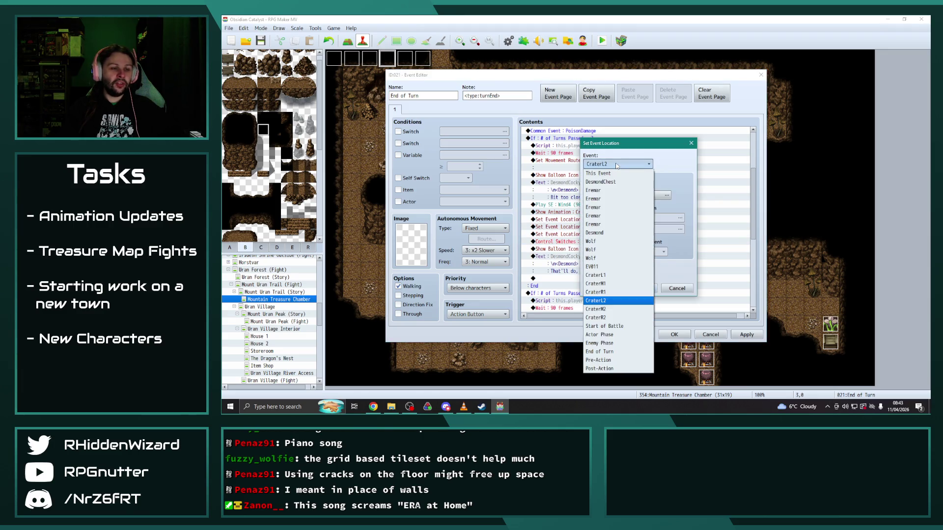
left_click(614, 284)
left_click(652, 196)
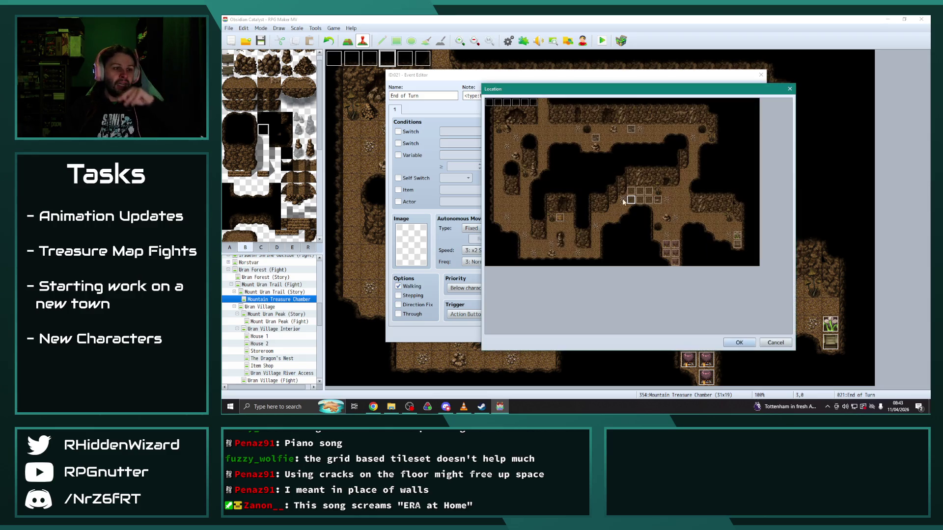
left_click(738, 343)
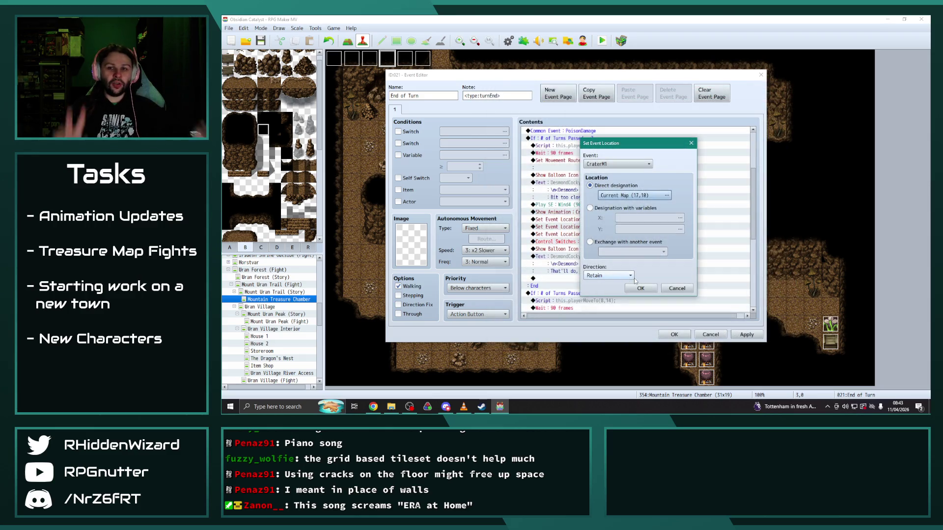
left_click(639, 288)
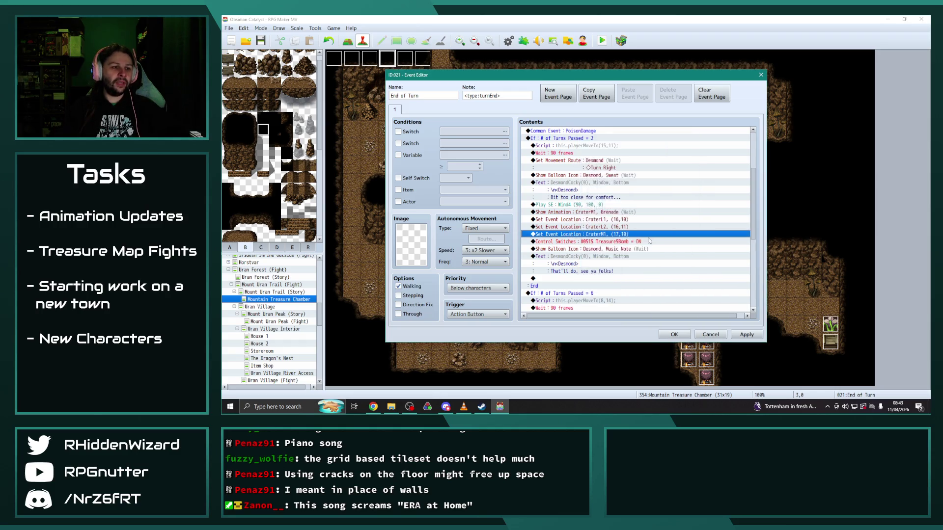
Step: Retarget the next duplicated relocation line to move CraterM2
double_click(617, 235)
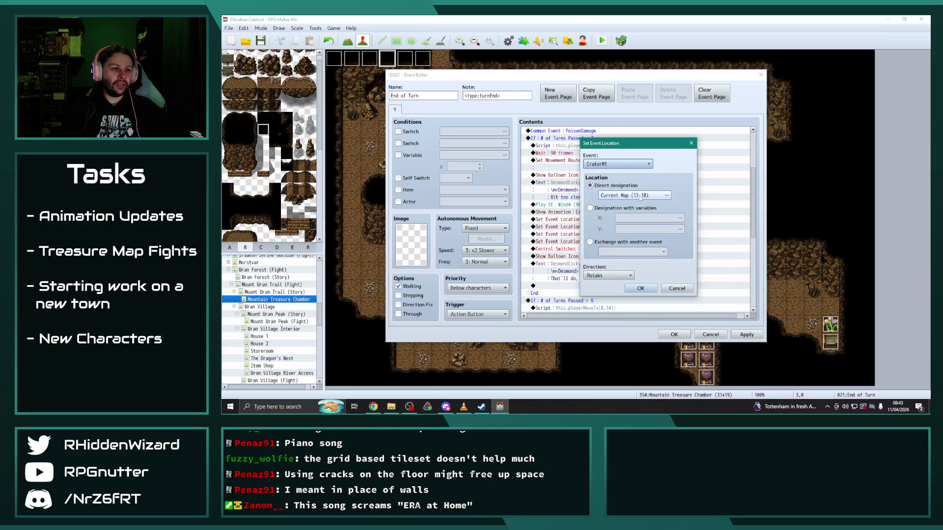
left_click(622, 165)
left_click(595, 309)
left_click(639, 288)
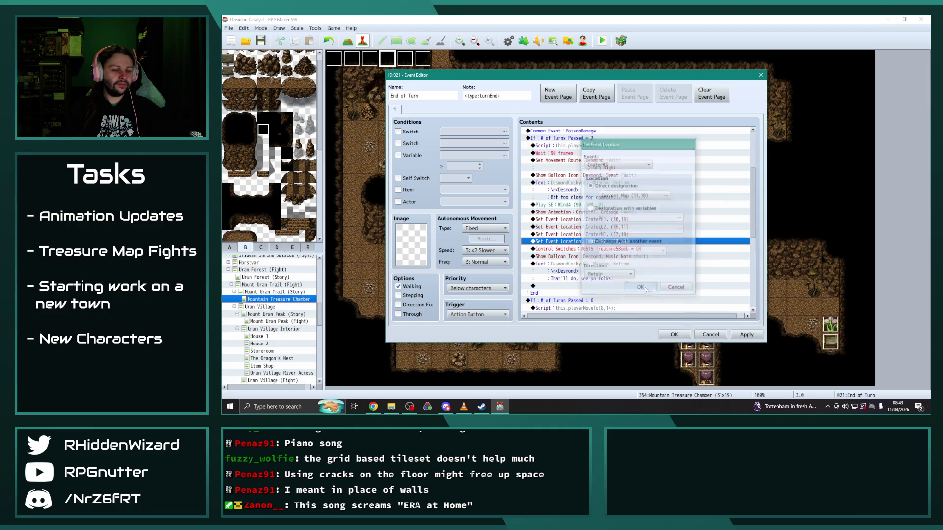
Step: Add a duplicate relocation line moving CraterR1 to tile (18,10)
key("ctrl+c")
key("ctrl+v")
double_click(620, 244)
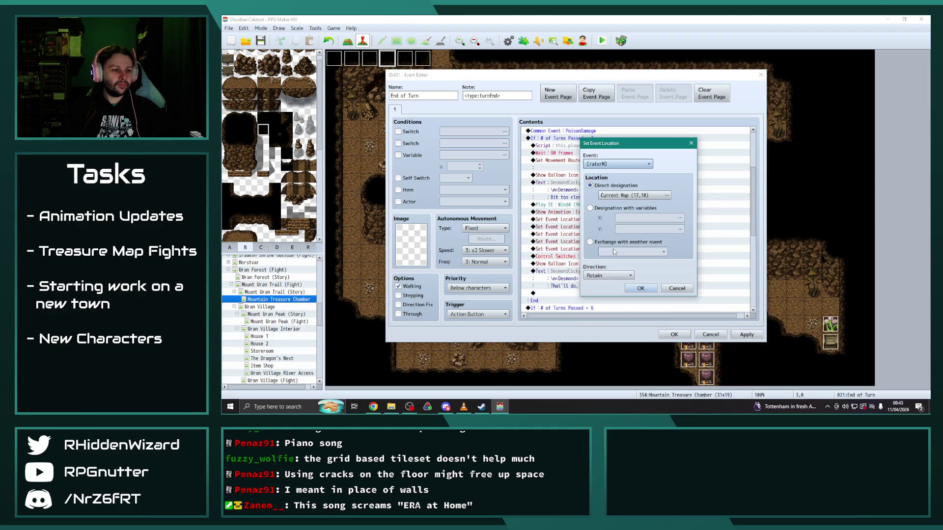
left_click(622, 164)
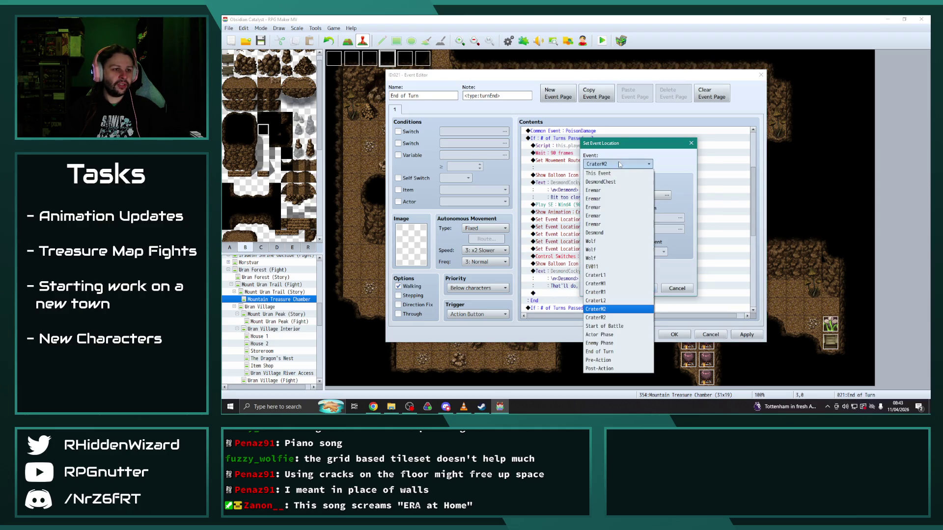
left_click(616, 293)
left_click(651, 197)
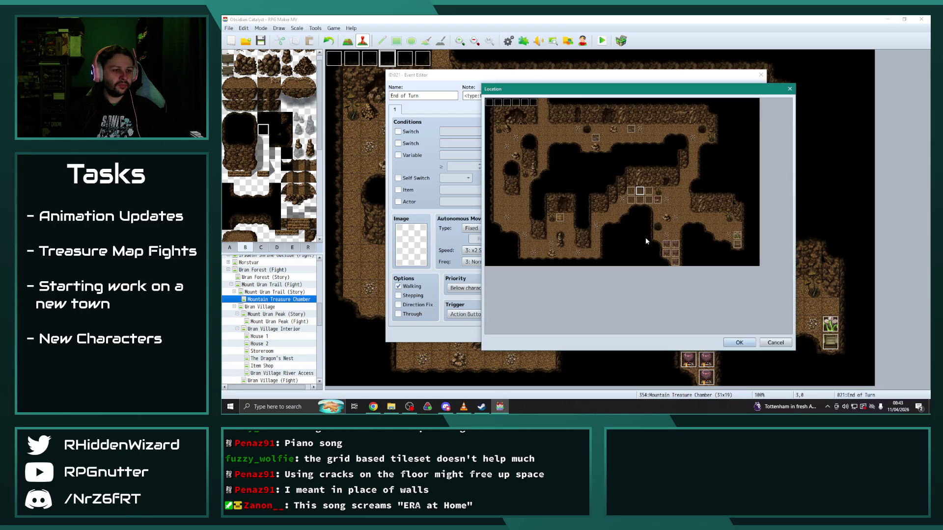
left_click(653, 194)
left_click(739, 342)
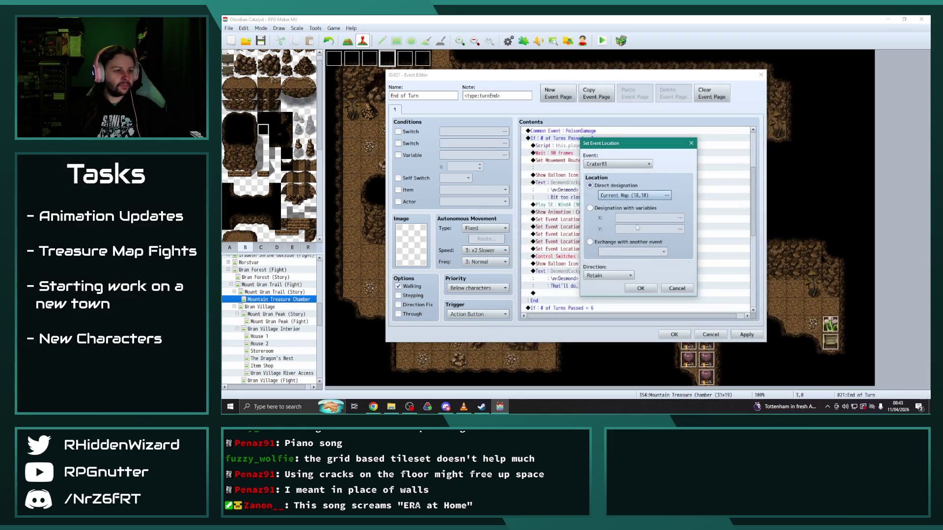
left_click(634, 284)
Step: Add a final relocation line for CraterR2 and save the End of Turn event
key("ctrl+c")
key("ctrl+v")
key("Return")
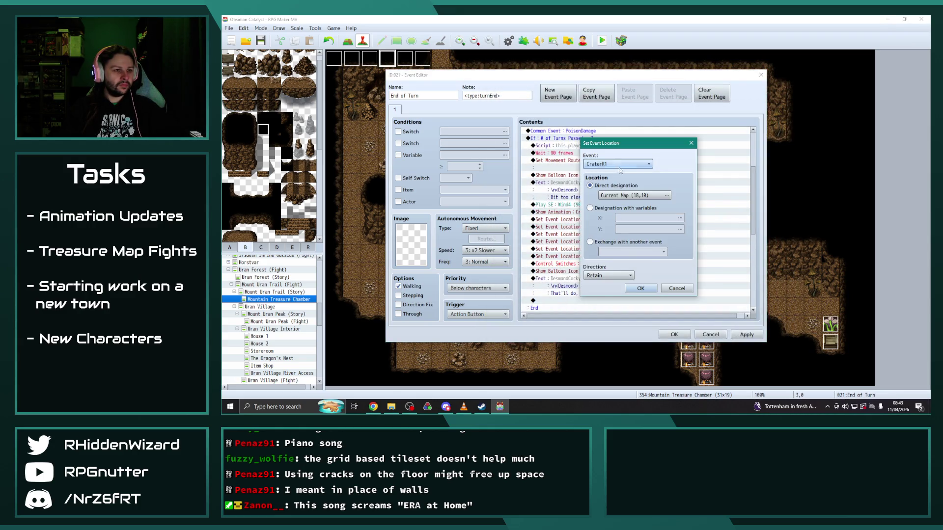
left_click(620, 164)
left_click(595, 317)
left_click(637, 289)
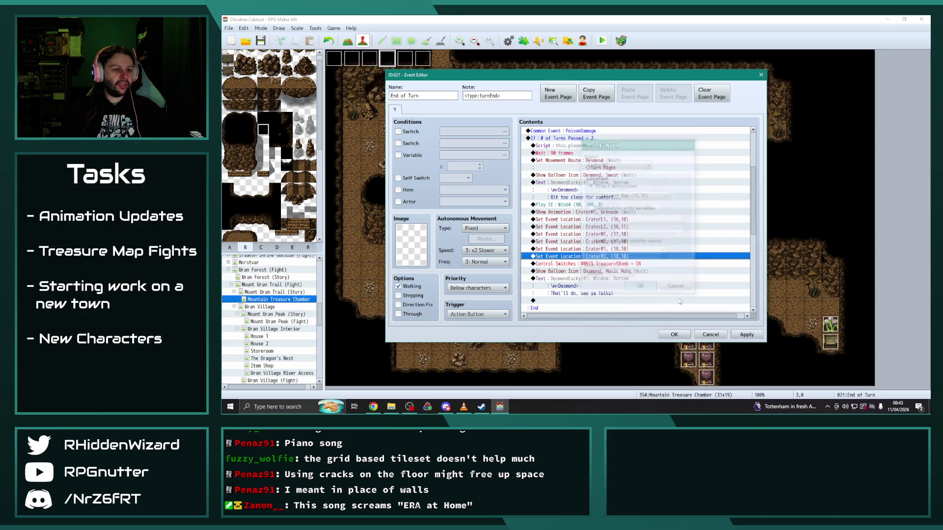
left_click(679, 337)
Step: Drag four crater events from the grid up to the map's top row
mouse_move(615, 231)
left_mouse_down()
mouse_move(582, 58)
mouse_move(624, 147)
mouse_move(610, 68)
mouse_move(593, 64)
left_mouse_up()
left_click_drag(655, 237, 618, 61)
mouse_move(617, 253)
left_mouse_down()
mouse_move(636, 64)
mouse_move(635, 250)
mouse_move(653, 61)
left_mouse_up()
left_click_drag(655, 254, 671, 65)
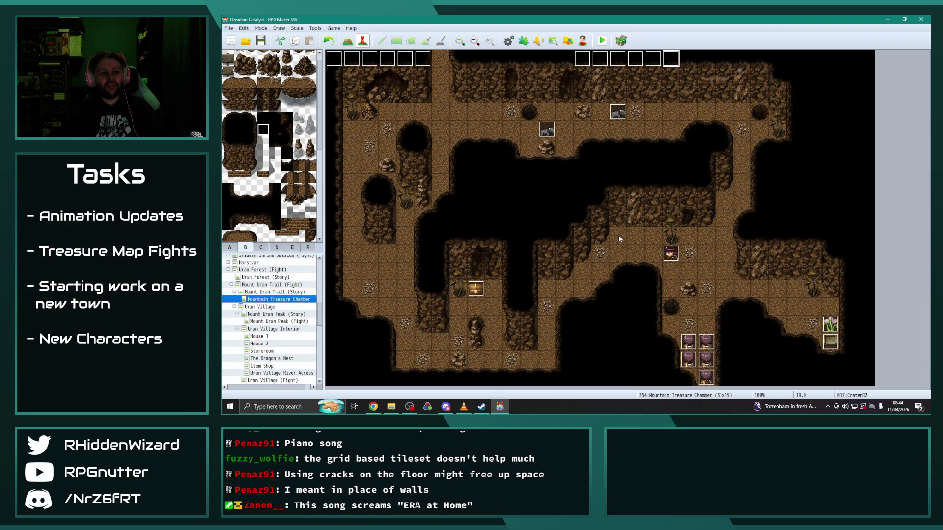
Step: Reopen the End of Turn event's command list for editing
double_click(387, 58)
scroll(637, 250, "down", 3)
scroll(637, 249, "down", 2)
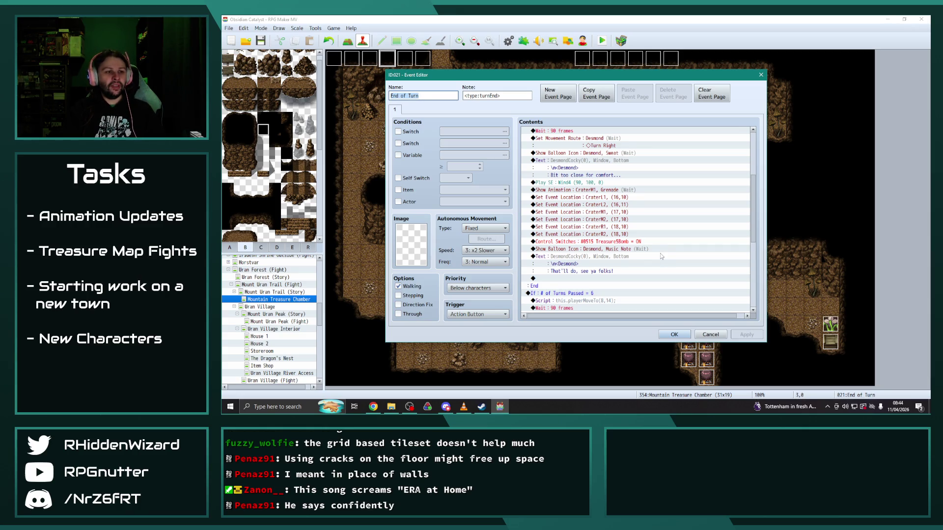
Step: Try moving the CraterM1 Grenade animation above the switch, then discard those edits
left_click(604, 190)
left_click(606, 242)
left_click(604, 192)
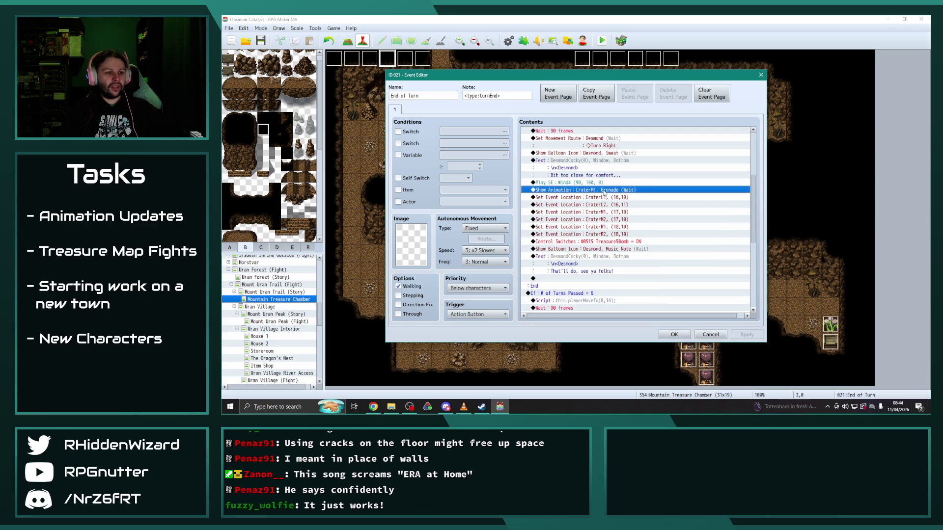
key("Delete")
left_click(604, 234)
key("ctrl+v")
left_click(662, 279)
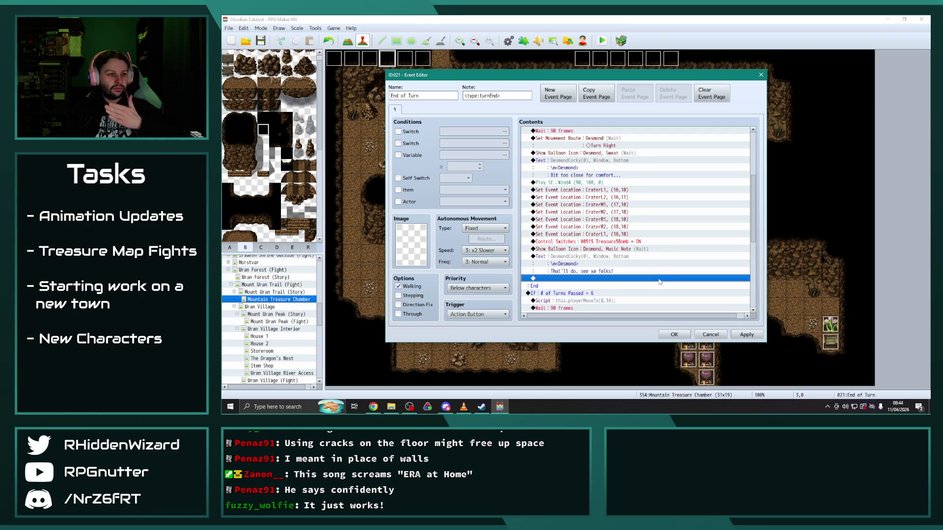
left_click(608, 235)
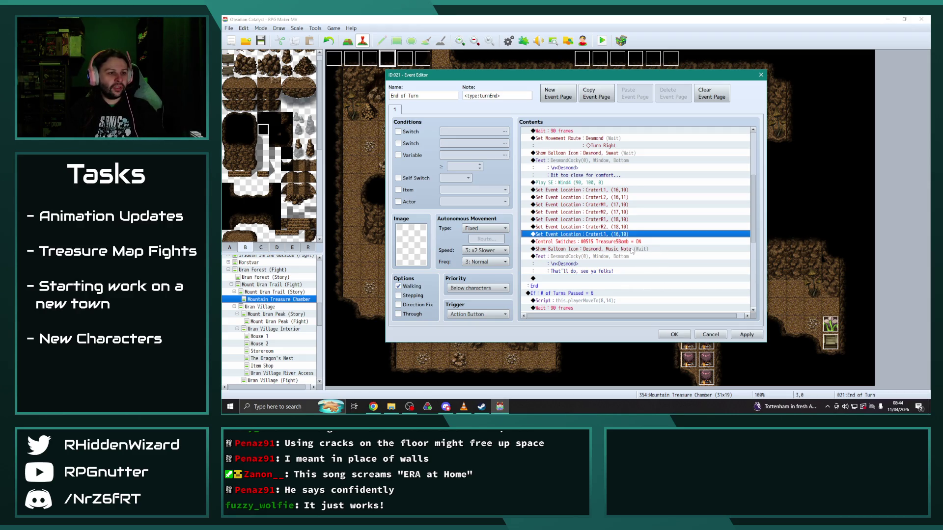
key("Escape")
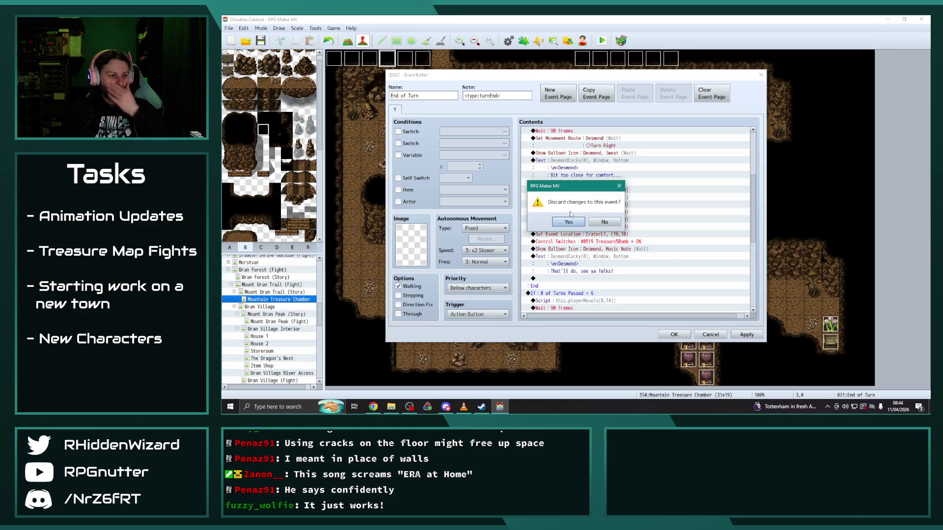
left_click(576, 225)
Step: Move the CraterM1 Grenade animation to after the CraterR2 relocation
double_click(388, 57)
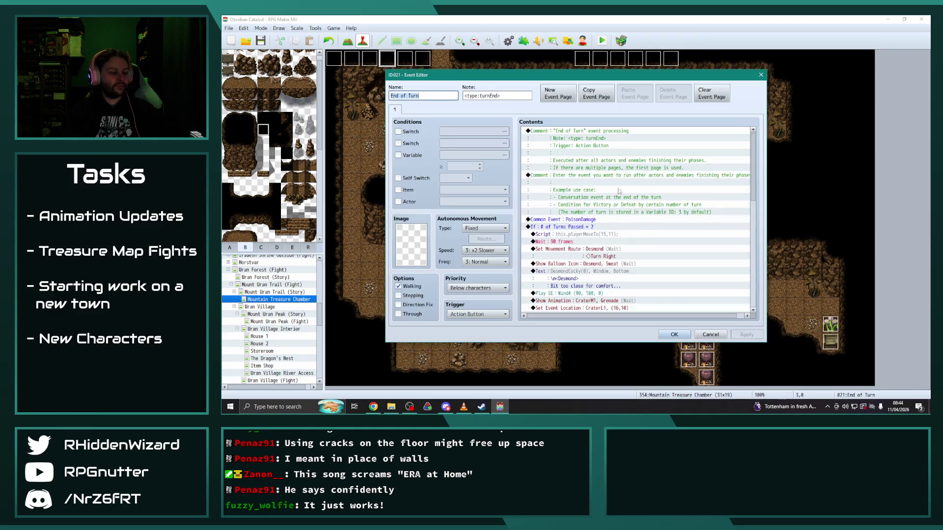
scroll(632, 234, "down", 5)
left_click(602, 197)
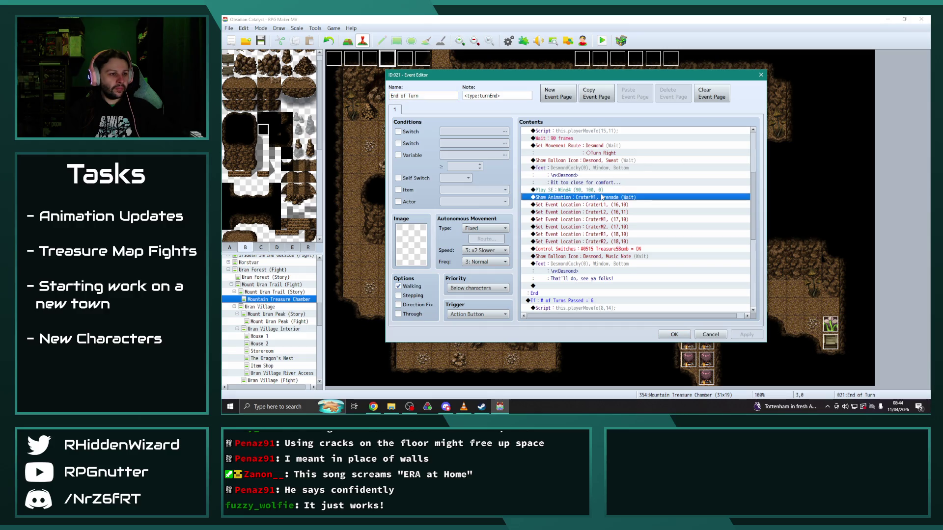
key("ctrl+x")
left_click(638, 241)
key("ctrl+v")
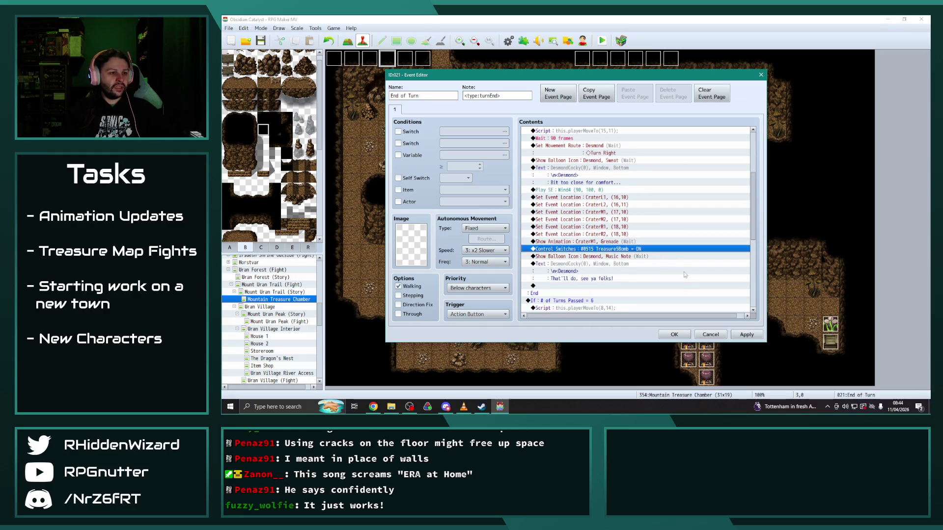
left_click(679, 283)
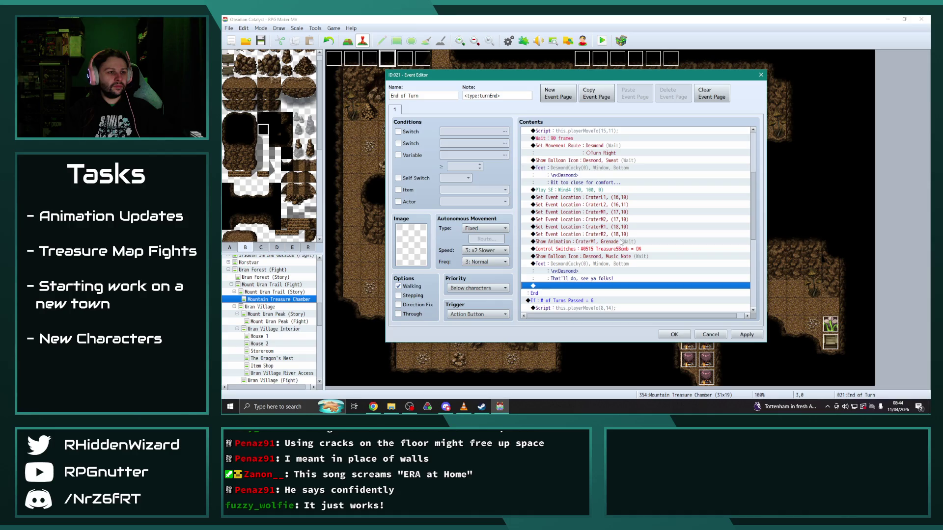
Step: Move the Wind4 sound effect to just above the Grenade animation
left_click(582, 189)
key("Delete")
left_click(607, 234)
key("ctrl+v")
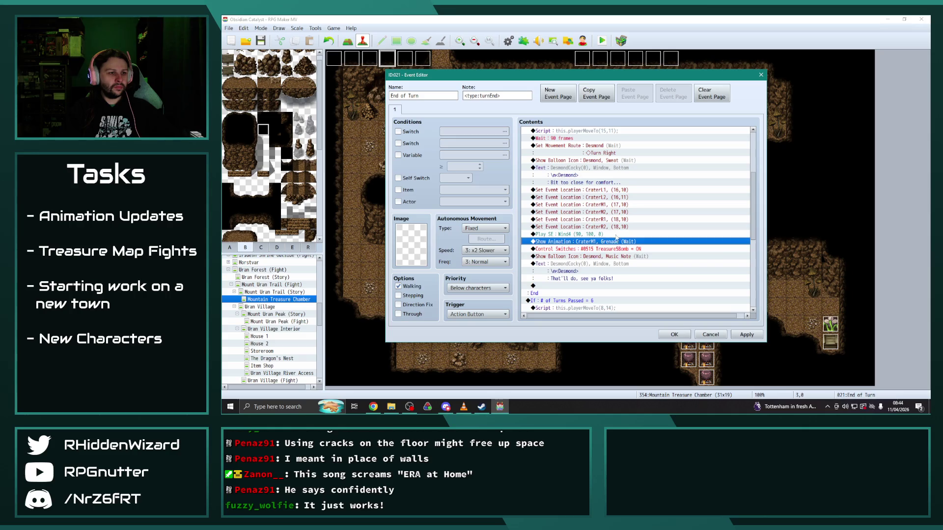
Step: Insert a Wait of 2 frames and save the End of Turn event
key("Insert")
left_click(684, 133)
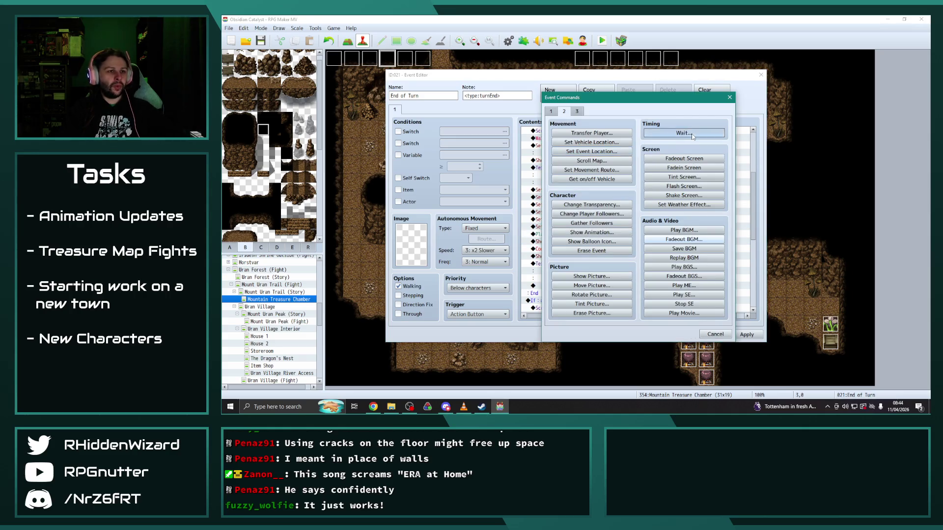
type("20")
left_click(627, 235)
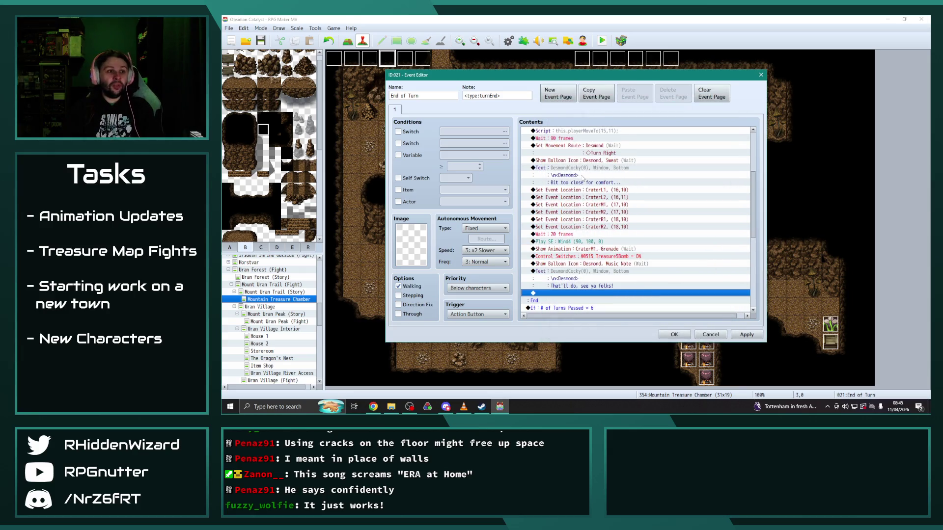
scroll(563, 236, "down", 1)
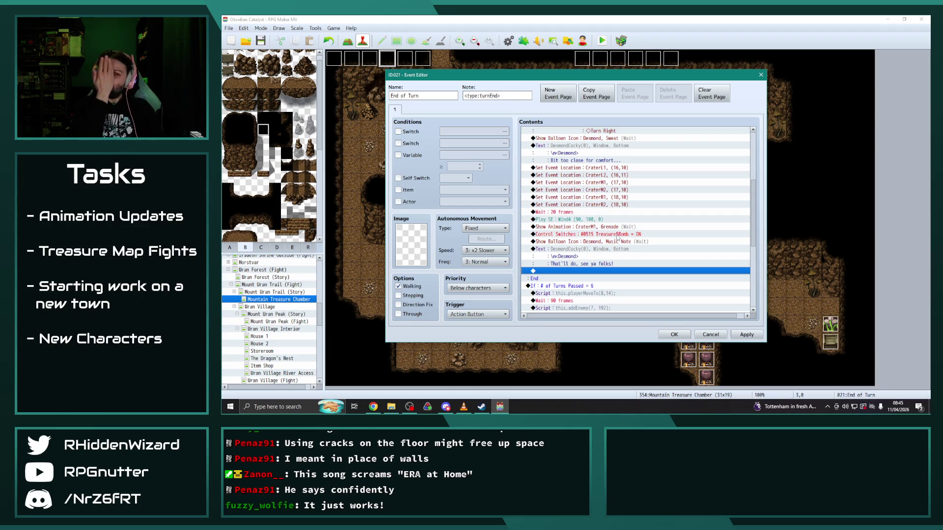
left_click(673, 334)
double_click(582, 58)
Step: Check CraterL1's second page, save the project, and open the Uran Forest (Fight) map
left_click(408, 110)
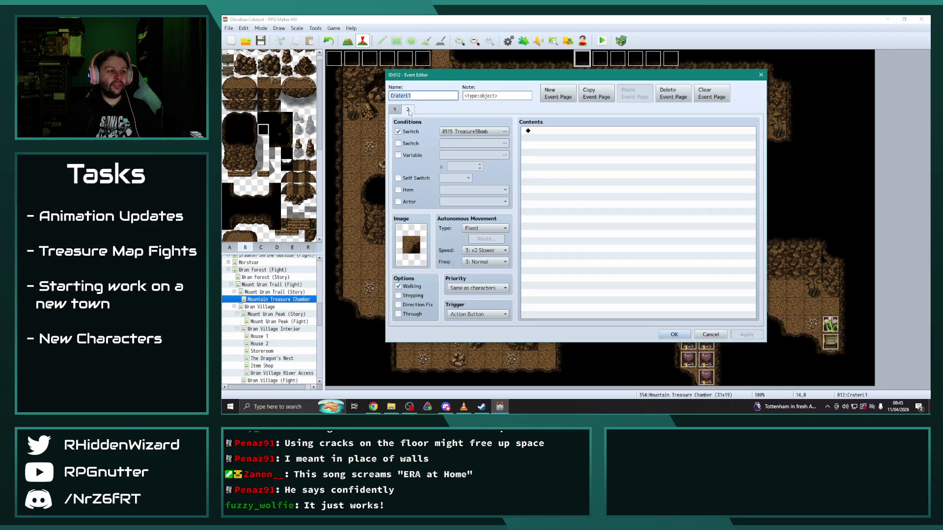
left_click(680, 335)
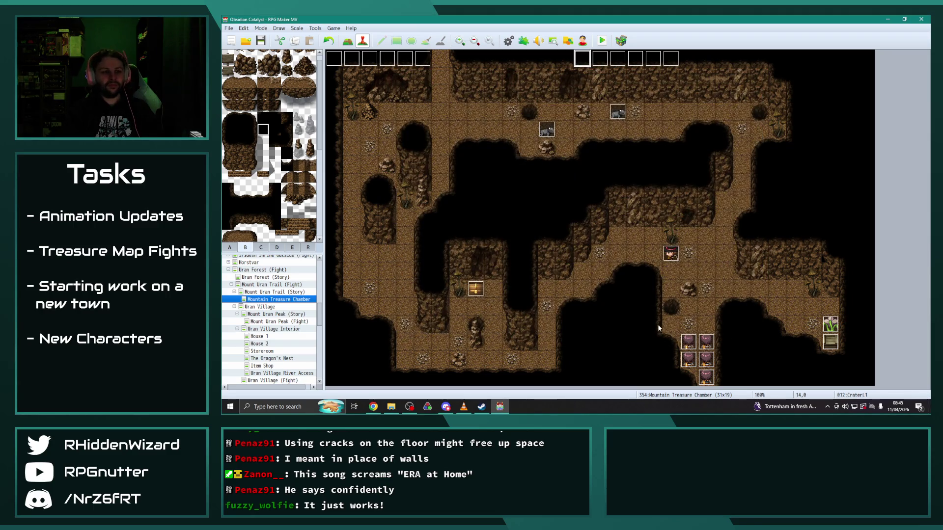
key("ctrl+s")
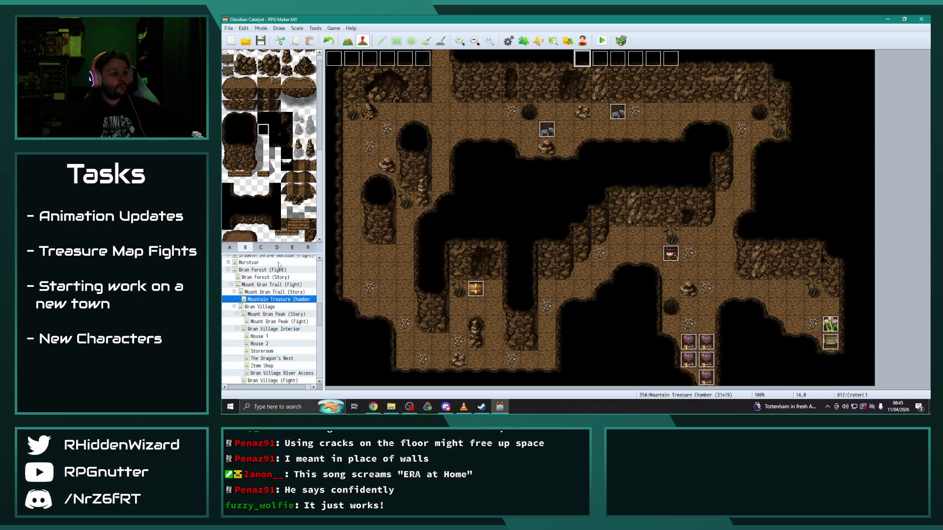
left_click(228, 270)
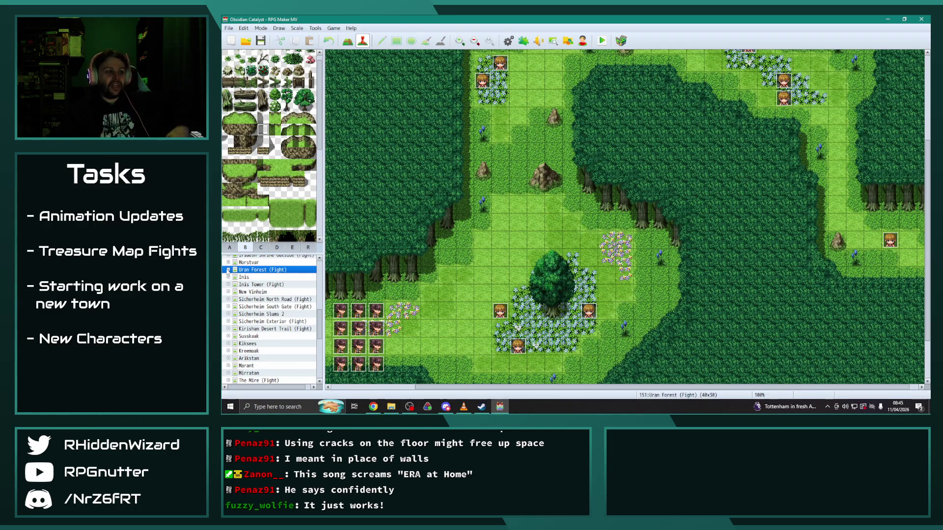
Step: Compare the Exp Down, Exp High Down, Exp Up and Exp High Up states, then open Jungle Treasure Chamber
scroll(283, 349, "down", 10)
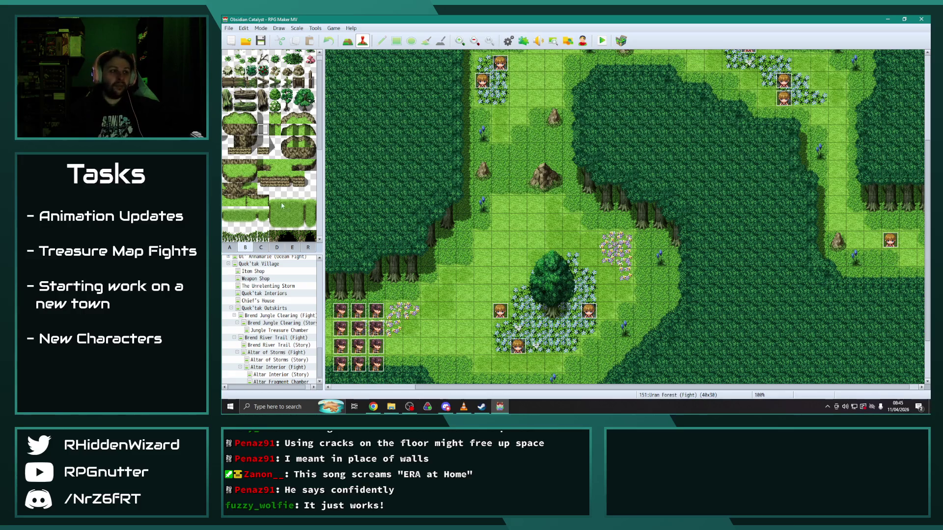
left_click(508, 41)
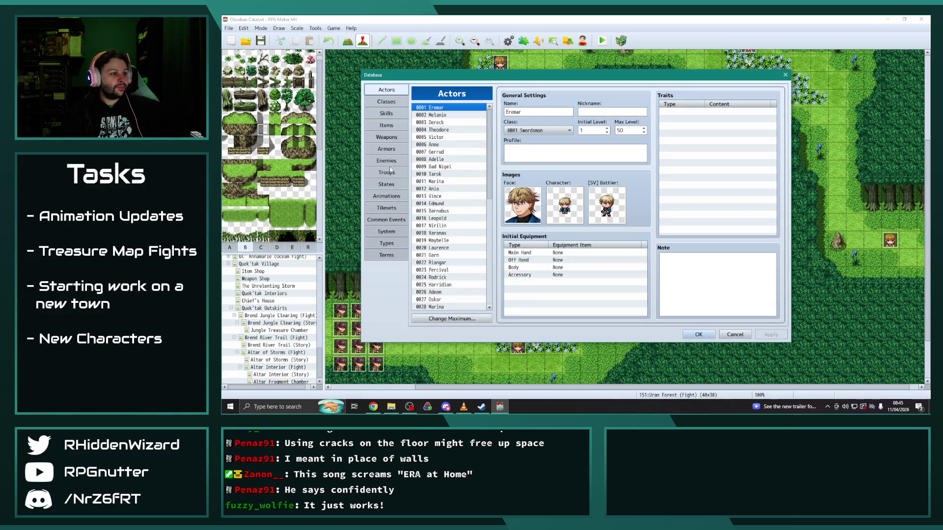
left_click(391, 184)
left_click_drag(489, 129, 489, 300)
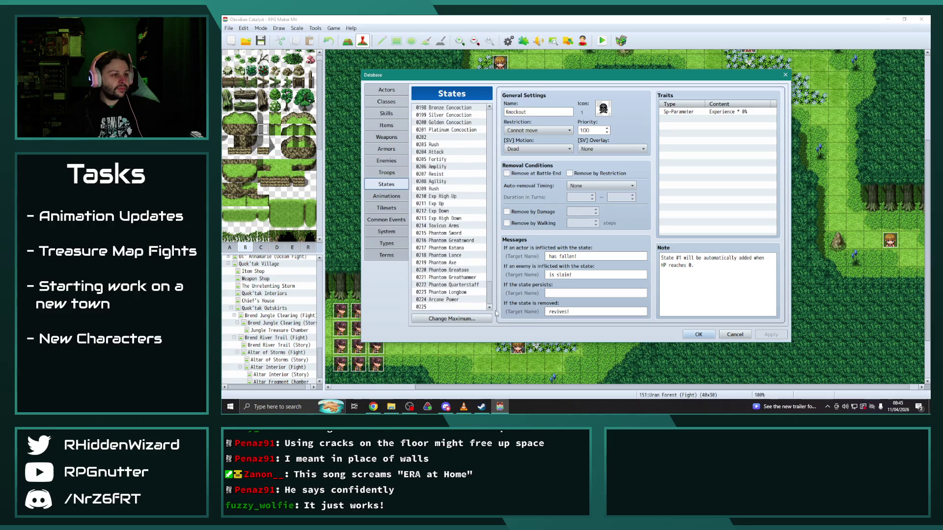
left_click(446, 211)
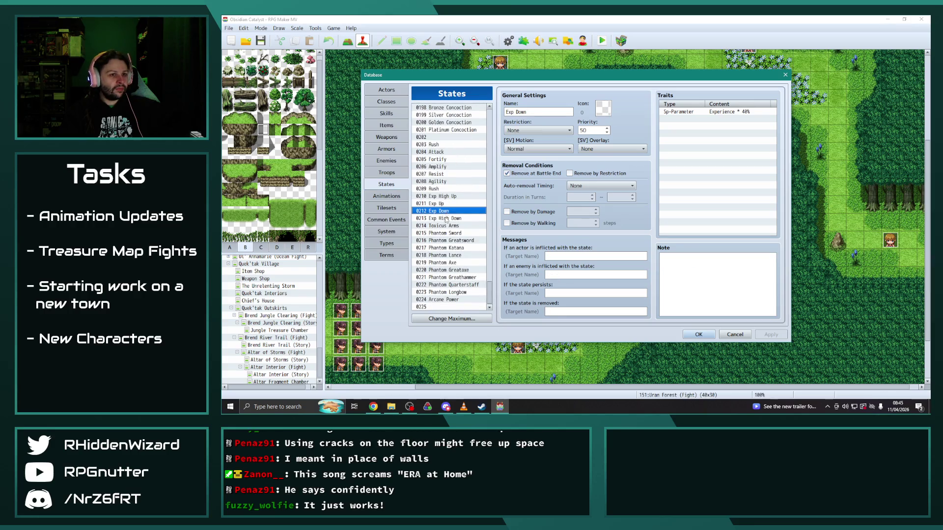
left_click(445, 219)
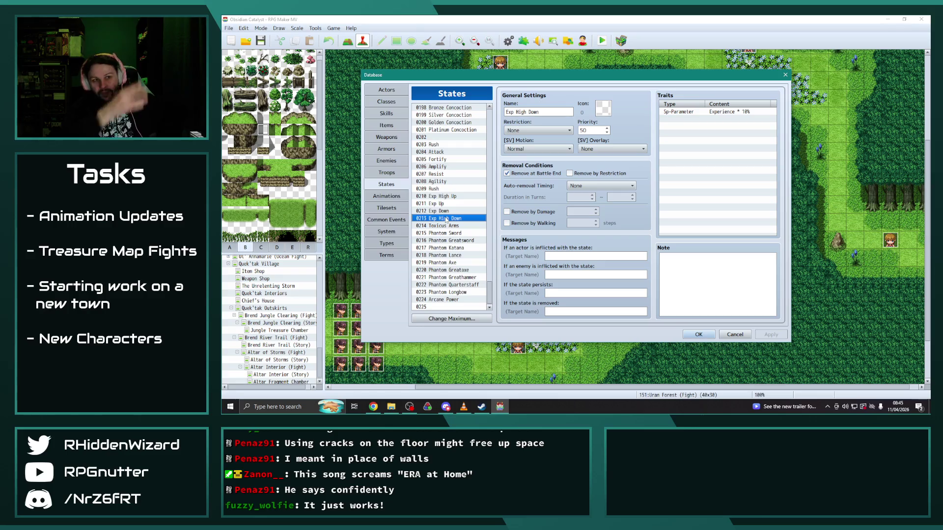
left_click(457, 213)
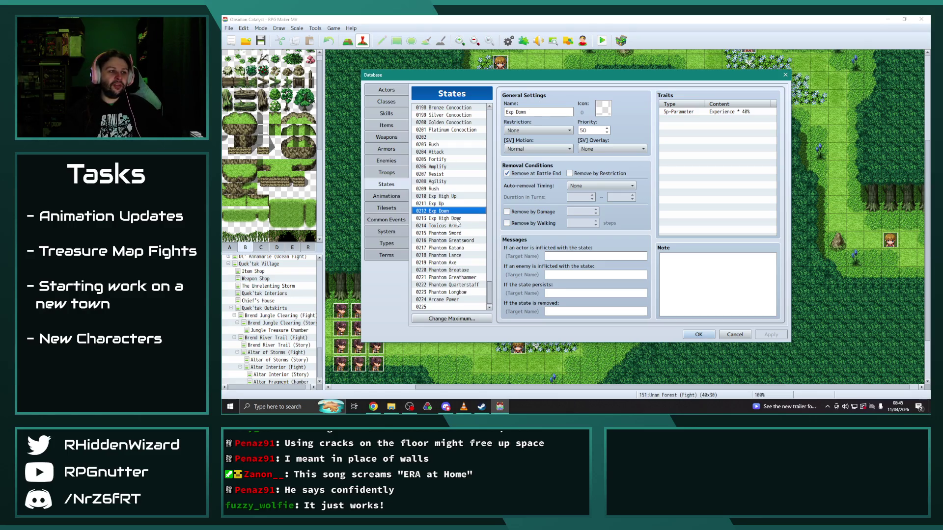
left_click(457, 219)
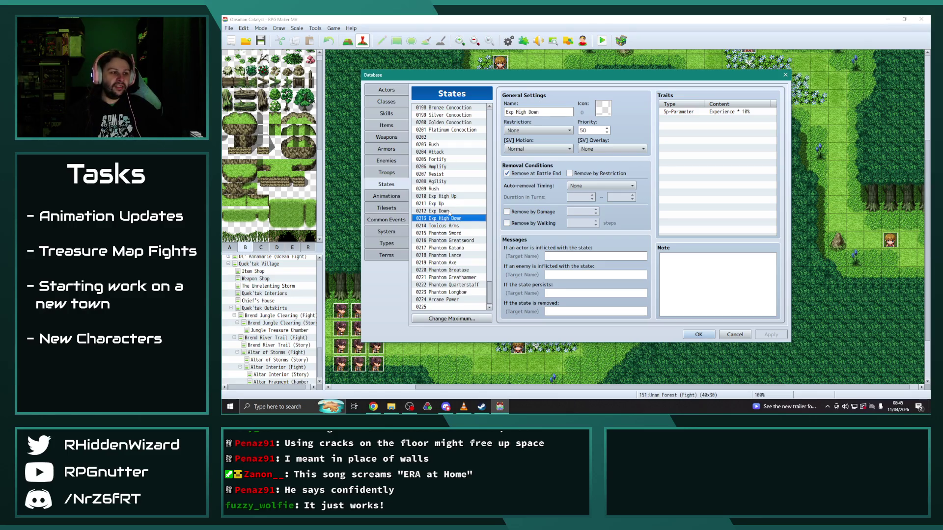
left_click(443, 204)
left_click(447, 197)
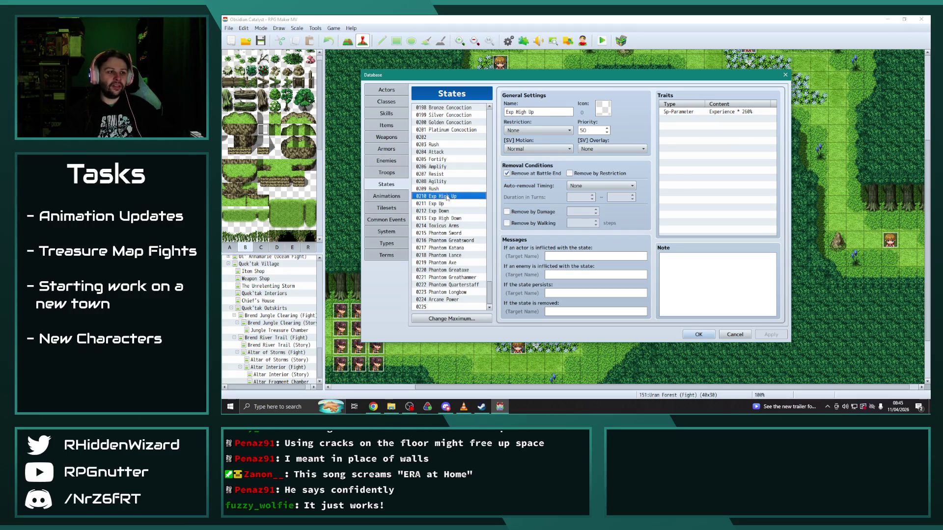
left_click(709, 333)
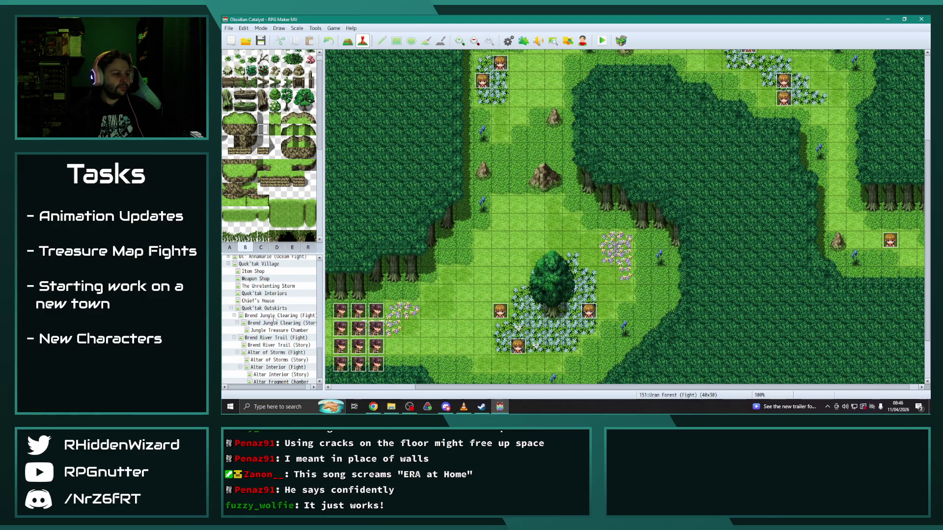
left_click(284, 331)
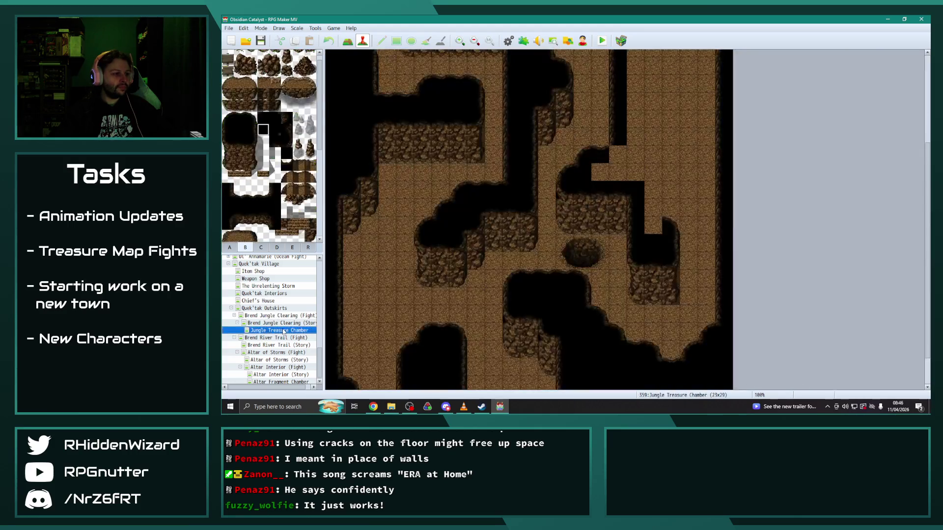
Step: Paint two passage floor tiles black and restore floor over the top of the wall column
scroll(505, 259, "up", 2)
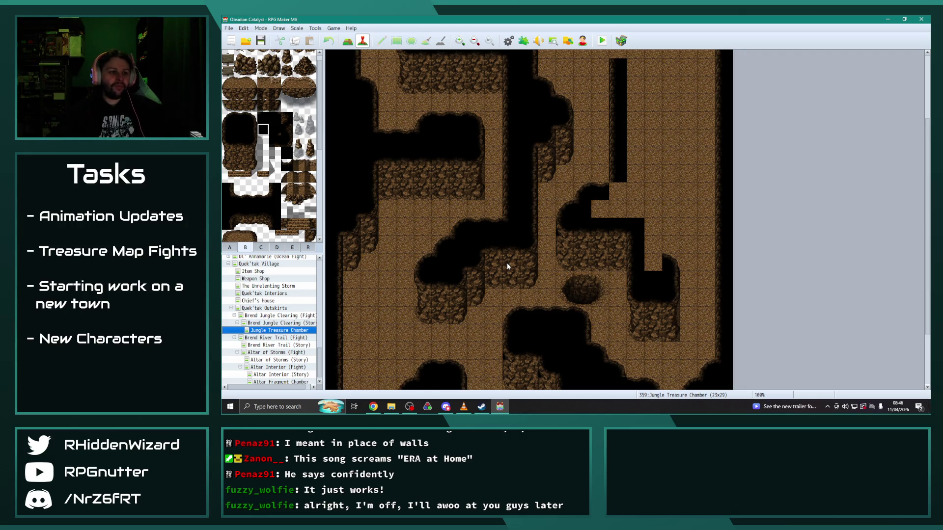
scroll(507, 265, "up", 2)
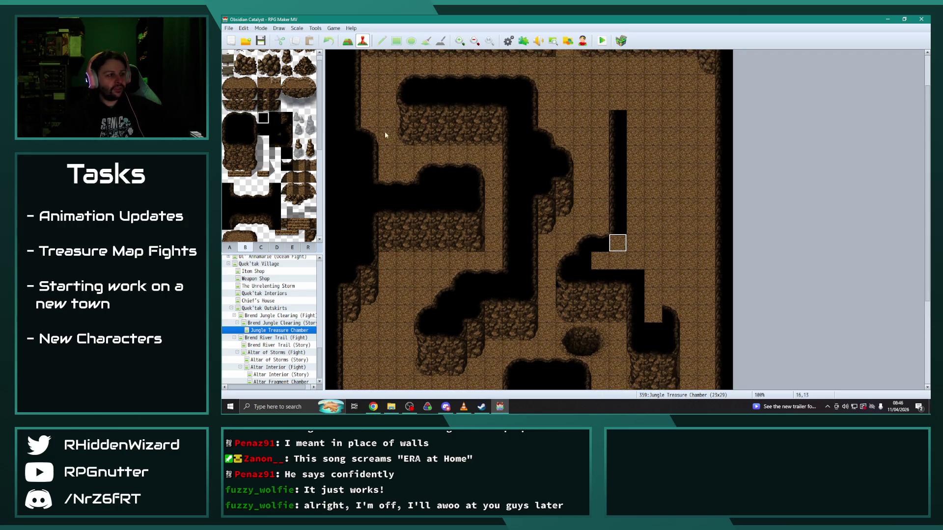
left_click(347, 41)
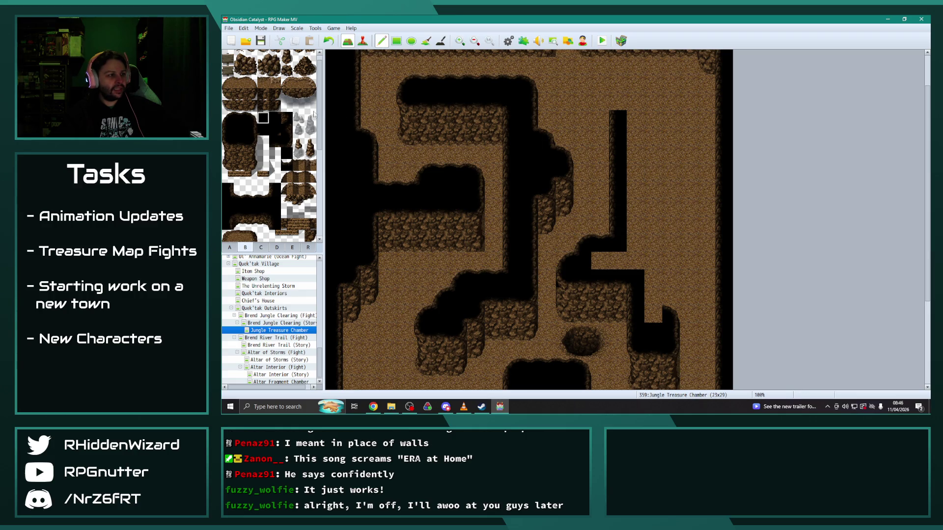
left_click(239, 130)
left_click_drag(600, 259, 617, 261)
scroll(645, 278, "up", 2)
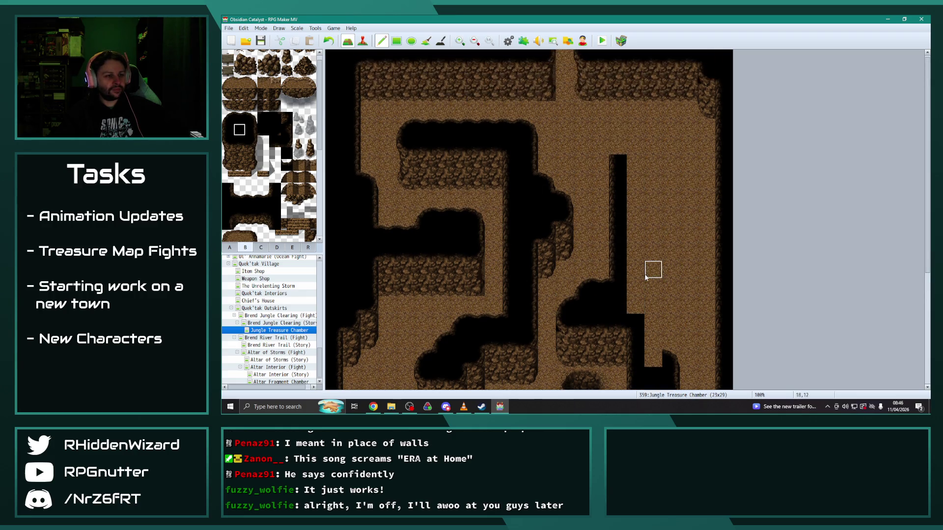
right_click(582, 163)
left_click(617, 163)
Step: Build a narrow black wall column with a three-tile rock-wall stamp and dark wall-top tiles
scroll(479, 263, "down", 2)
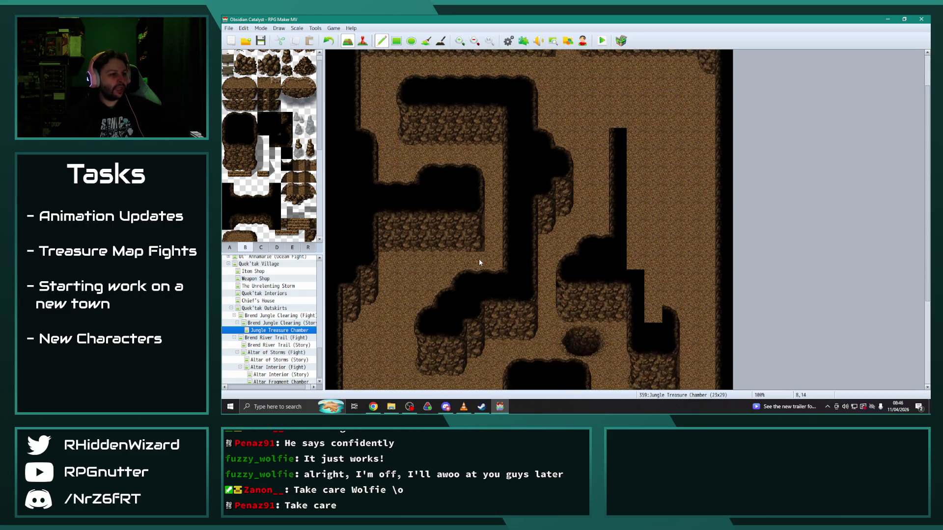
scroll(432, 316, "down", 3)
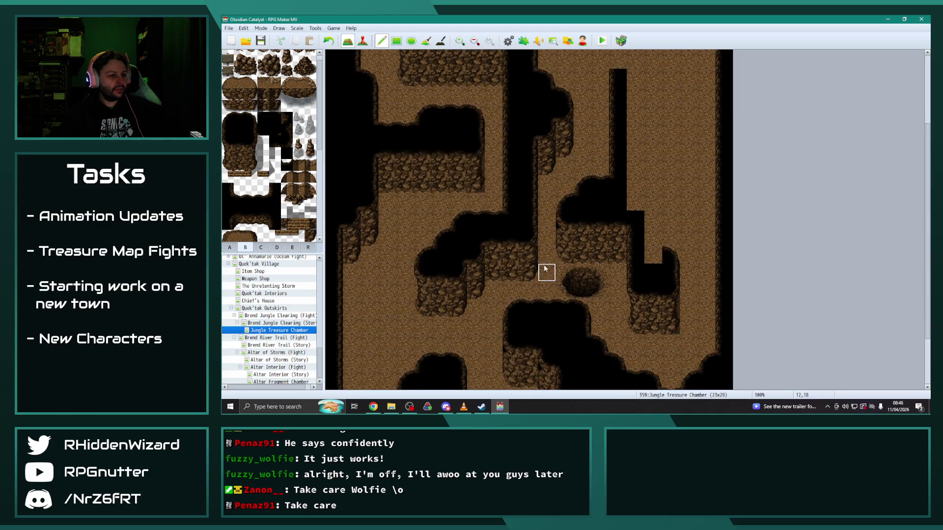
left_click_drag(562, 216, 565, 255)
scroll(596, 206, "up", 4)
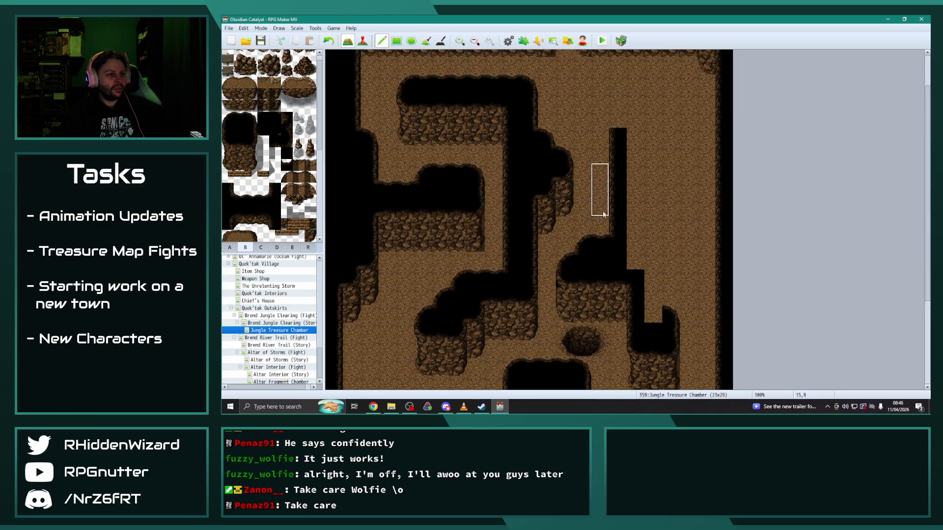
left_click(603, 173)
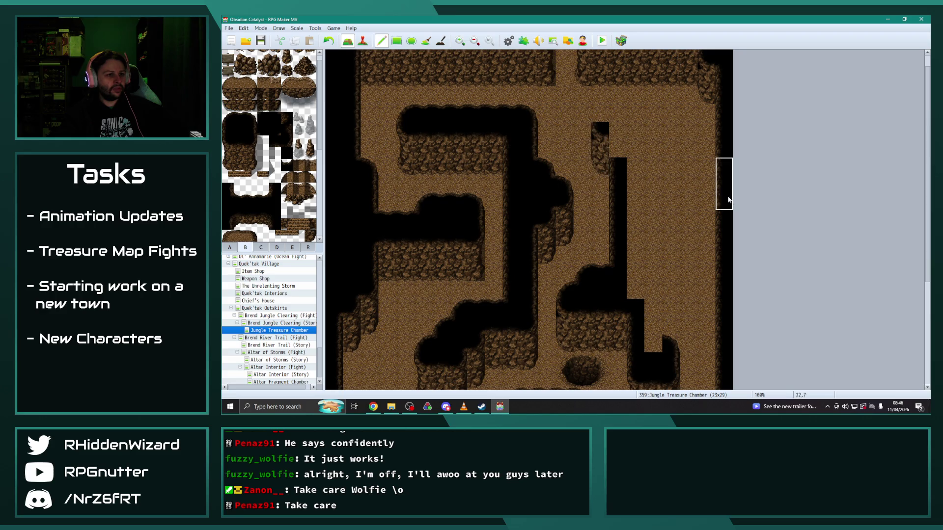
left_click(600, 113)
left_click(617, 148)
left_click(263, 130)
left_click(617, 130)
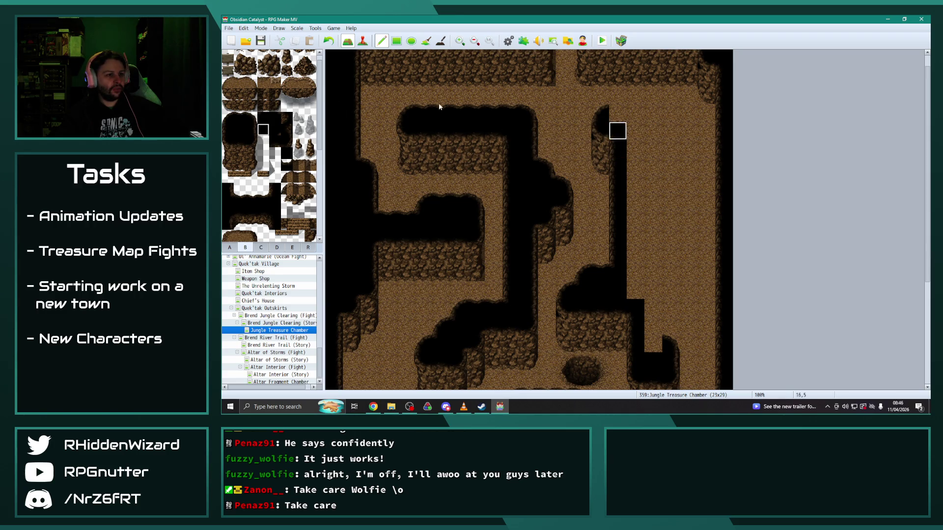
left_click(239, 118)
left_click_drag(610, 113, 632, 112)
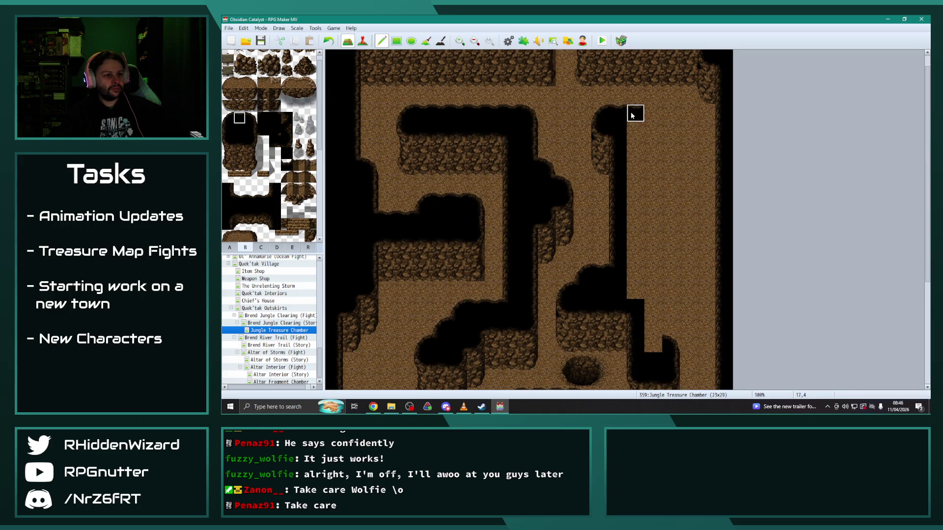
Step: Copy a three-tile cliff column onto the right edge and block part of the sandy floor
scroll(527, 124, "down", 2)
left_click_drag(724, 140, 727, 226)
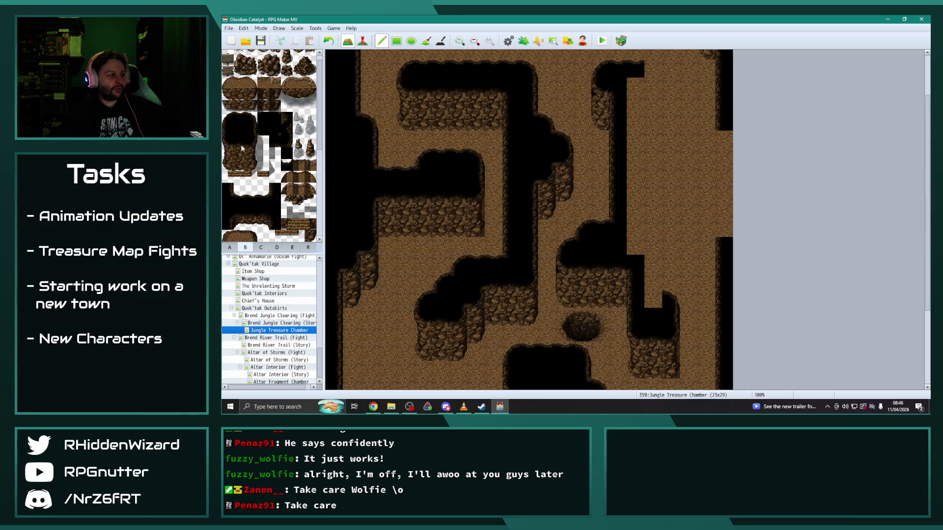
scroll(495, 250, "down", 2)
left_click_drag(565, 220, 564, 255)
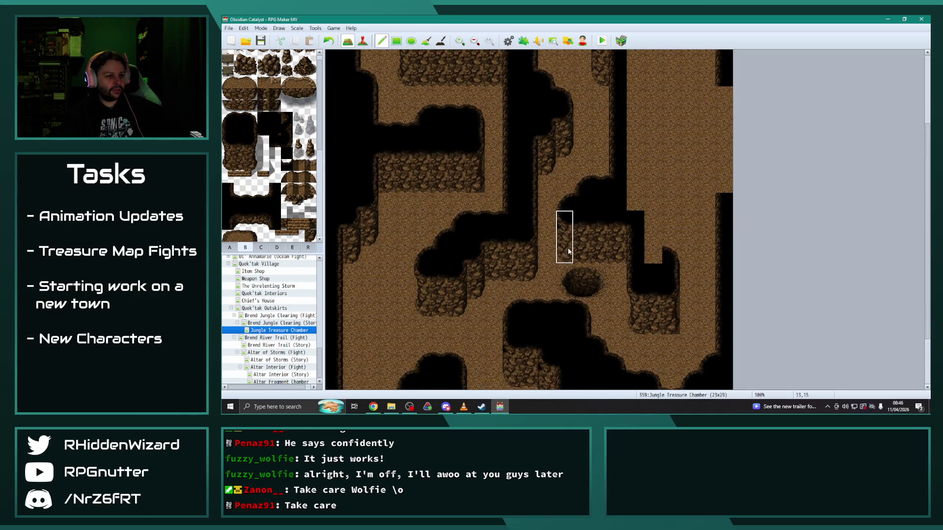
left_click(711, 213)
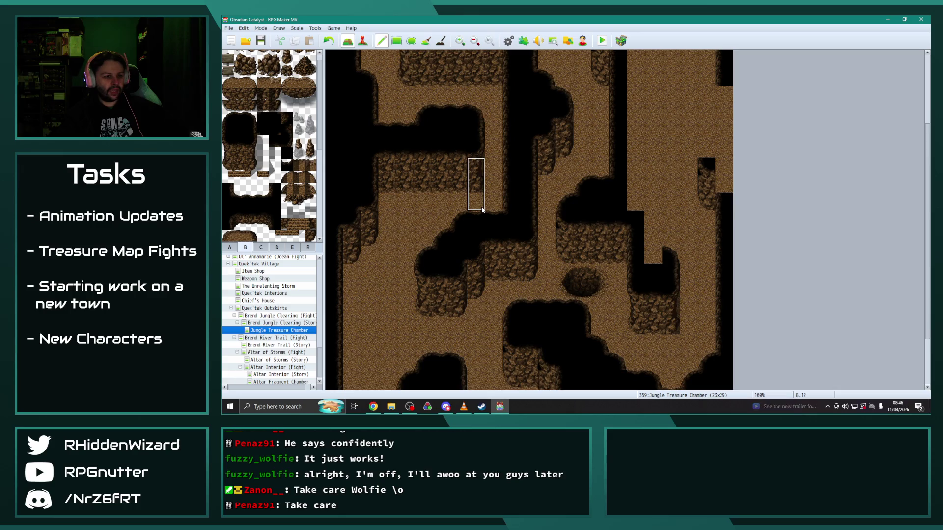
scroll(658, 250, "up", 2)
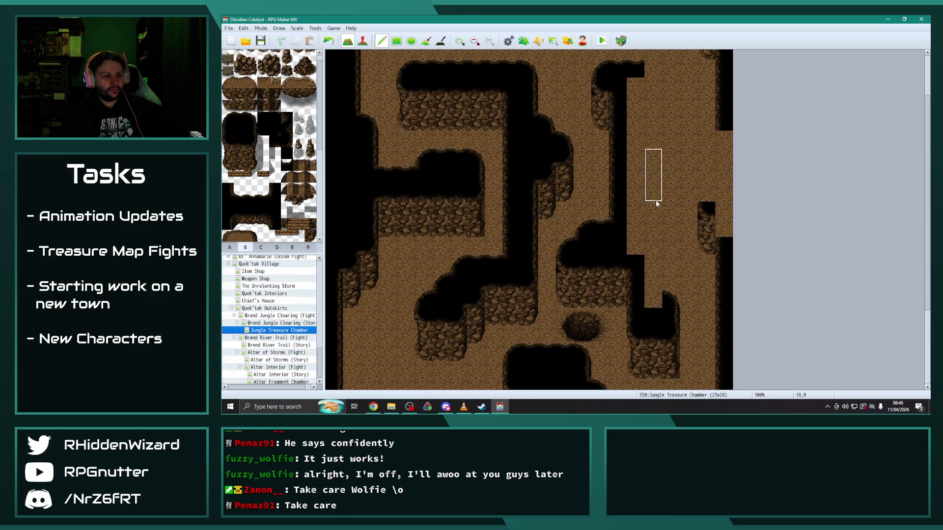
scroll(656, 201, "up", 2)
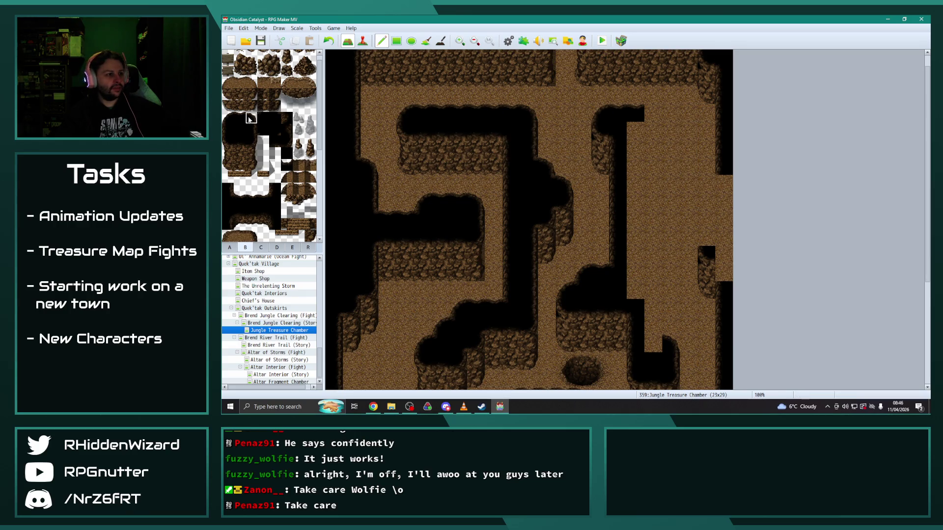
left_click(689, 131)
Step: Stamp a three-tile cave wall onto the sand and paint a black tile on the right passage
scroll(371, 191, "down", 2)
scroll(367, 227, "down", 2)
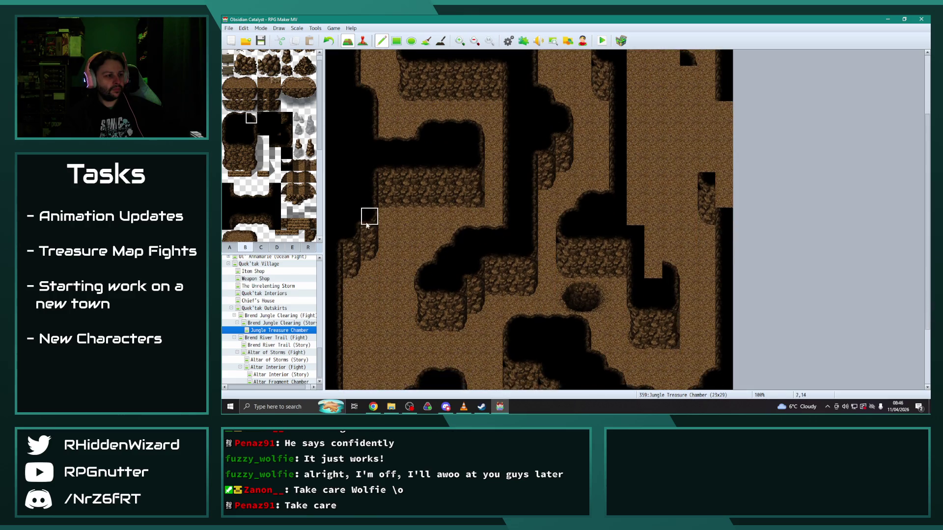
scroll(371, 252, "up", 2)
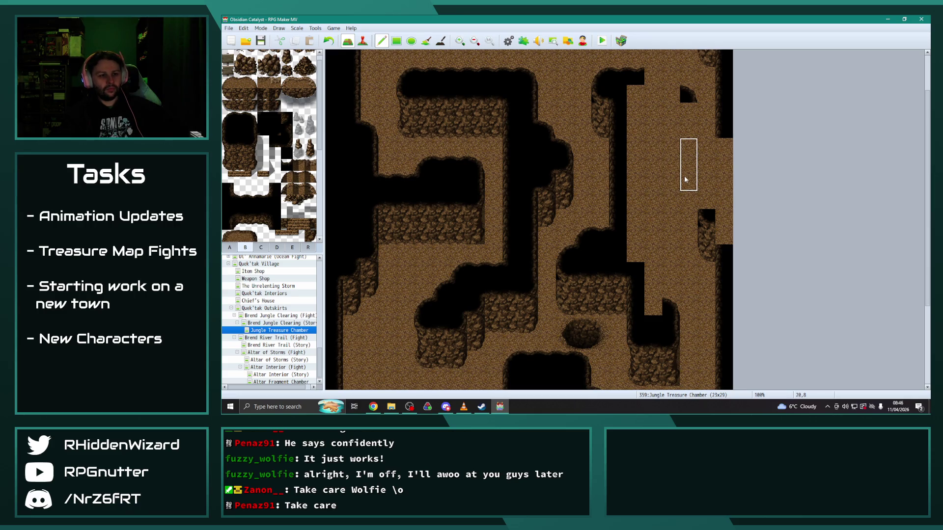
left_click(687, 162)
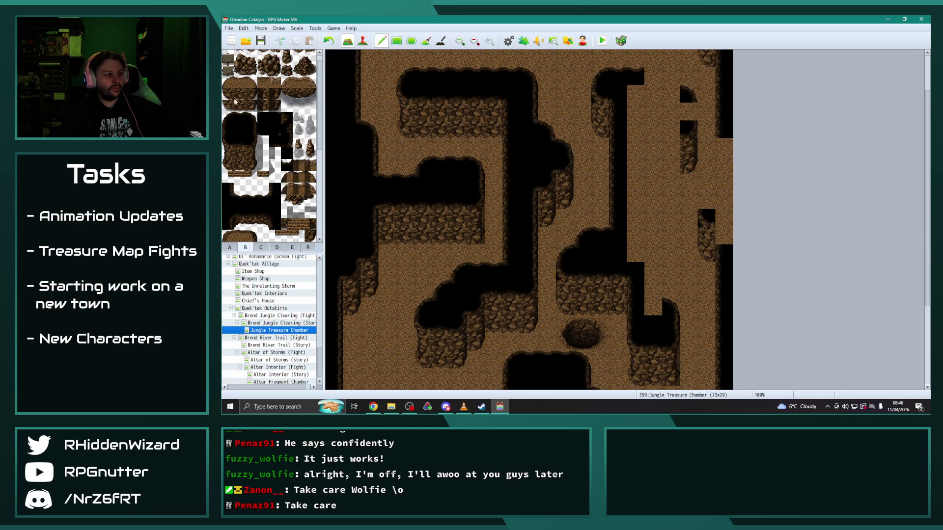
left_click(227, 120)
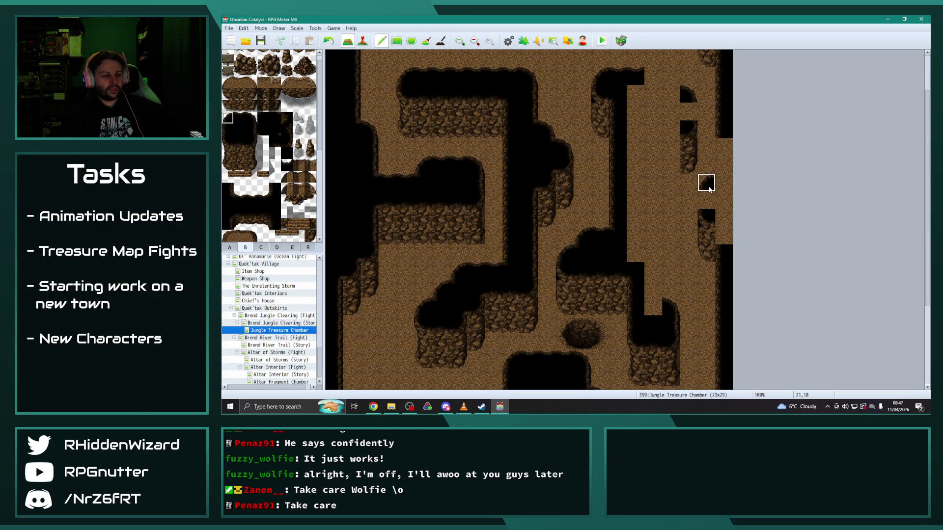
left_click(709, 190)
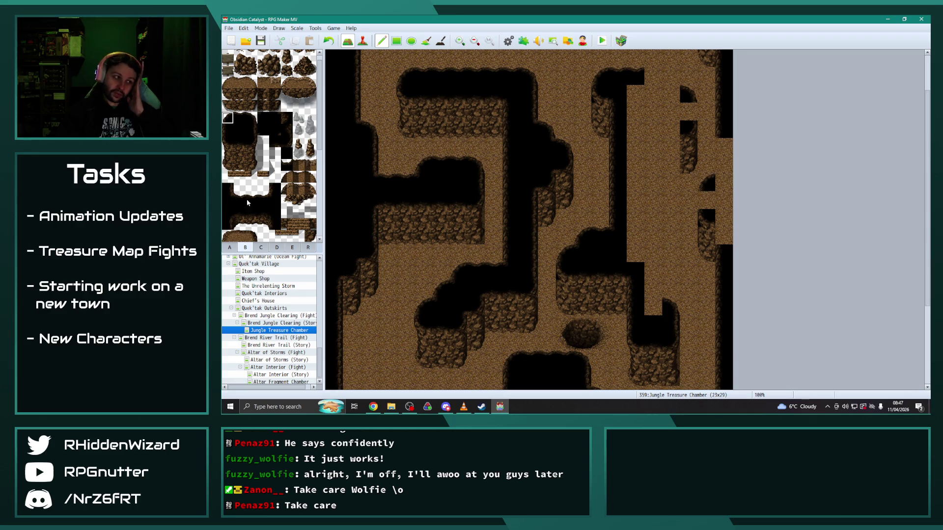
left_click(508, 42)
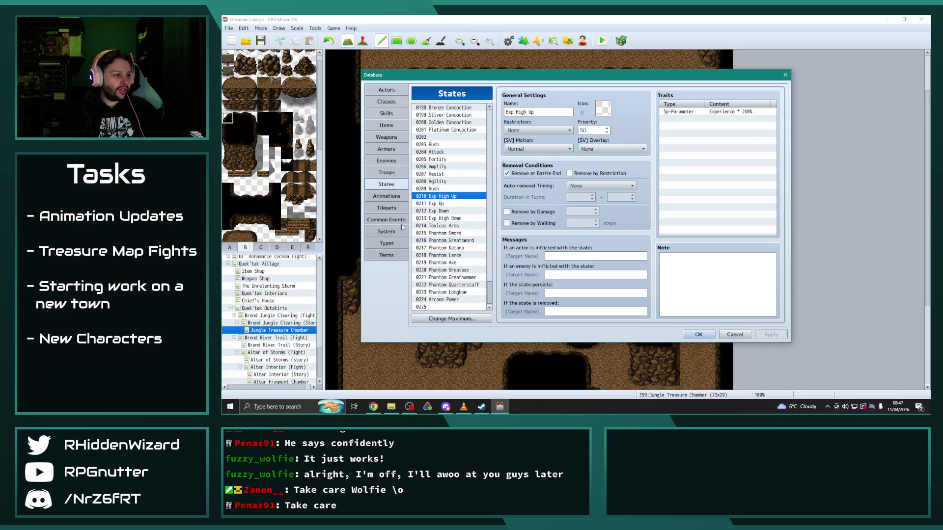
left_click(387, 208)
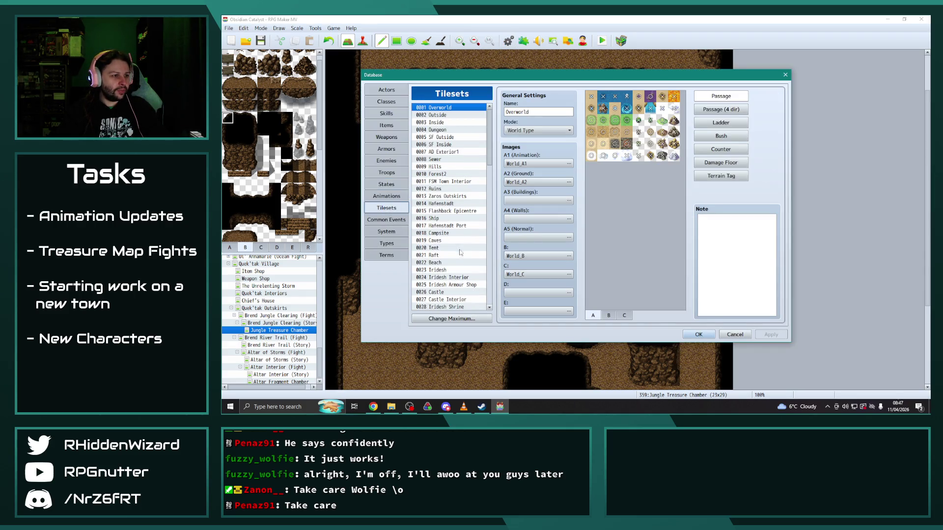
left_click(438, 241)
left_click(610, 316)
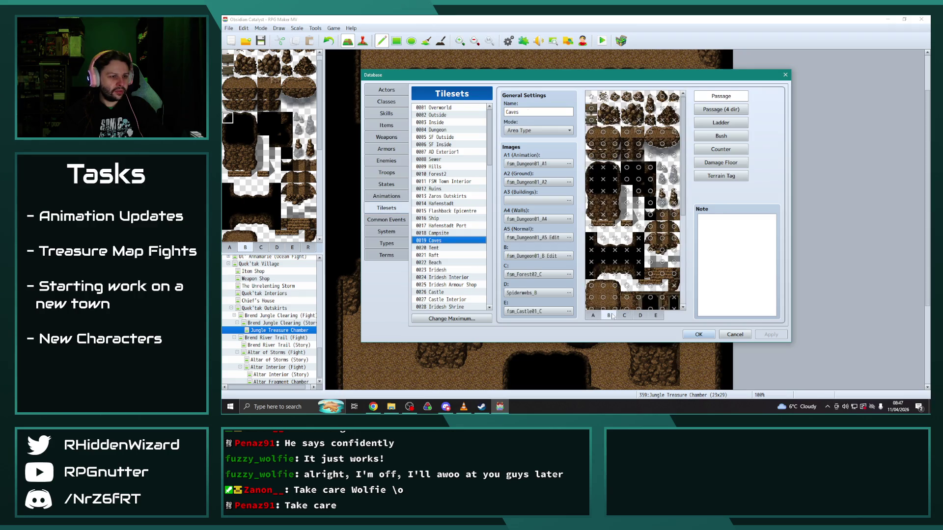
left_click(704, 333)
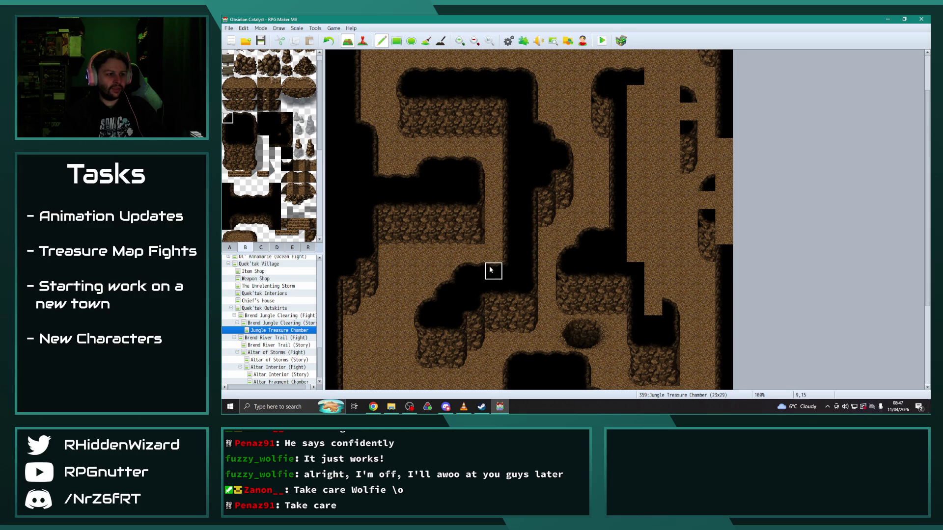
Step: Turn the notch at 21,10 into floor, blacken 21,11 and rework the rightmost column
left_click(707, 184)
left_click(228, 118)
left_click(706, 200)
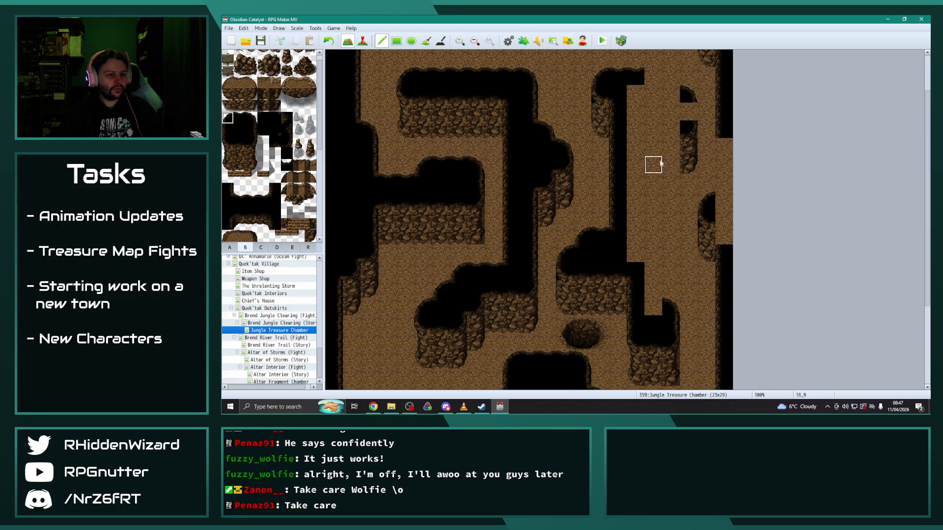
left_click(722, 166)
mouse_move(722, 164)
left_mouse_down()
mouse_move(721, 181)
mouse_move(724, 157)
left_mouse_up()
left_click(723, 236)
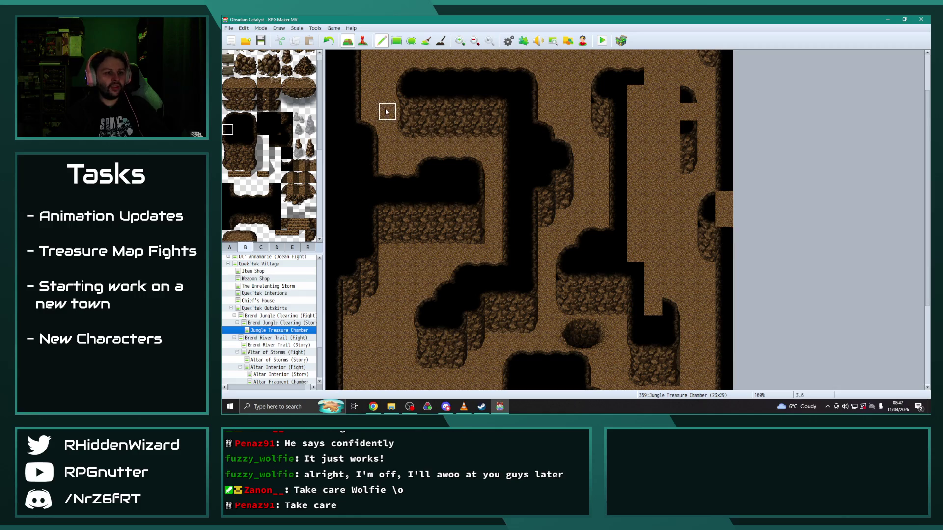
Step: Paint wall tiles down the rightmost column and make tile 19,4 dark wall
left_click(264, 129)
left_click(724, 218)
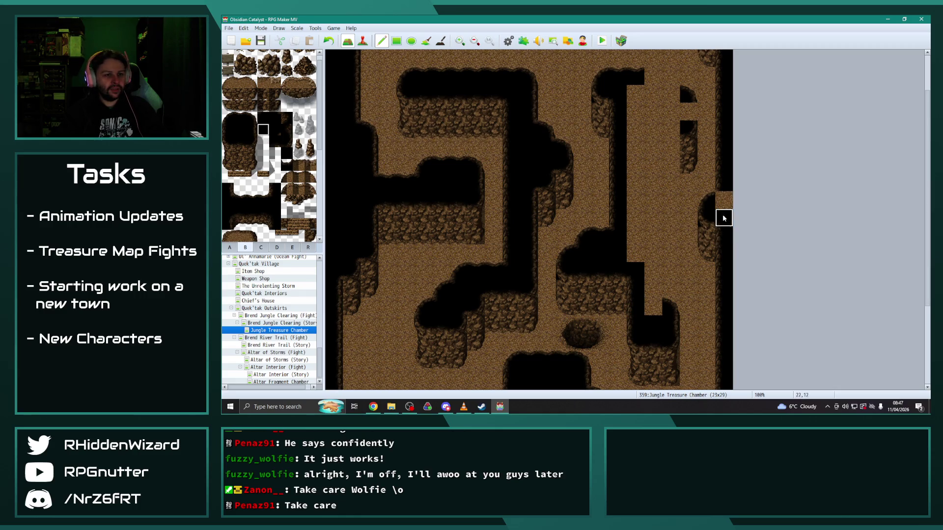
left_click(265, 119)
left_click(724, 199)
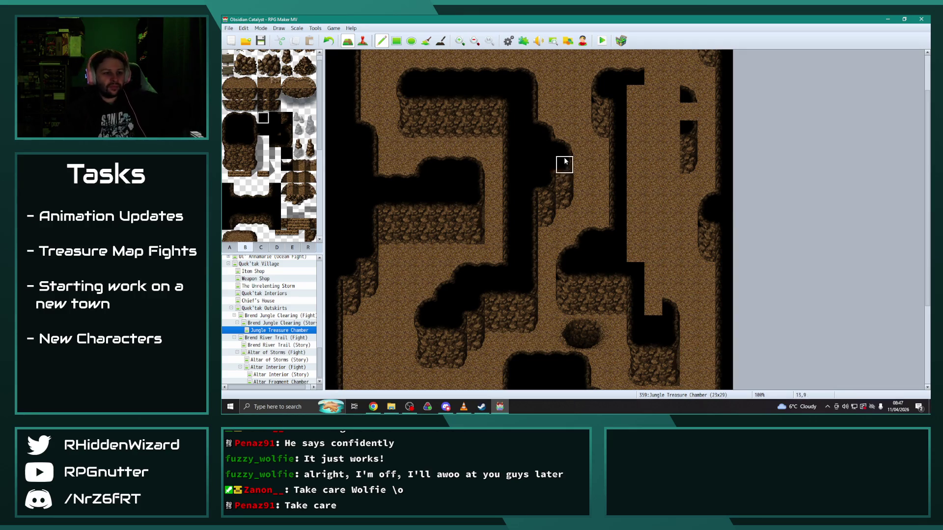
left_click(251, 118)
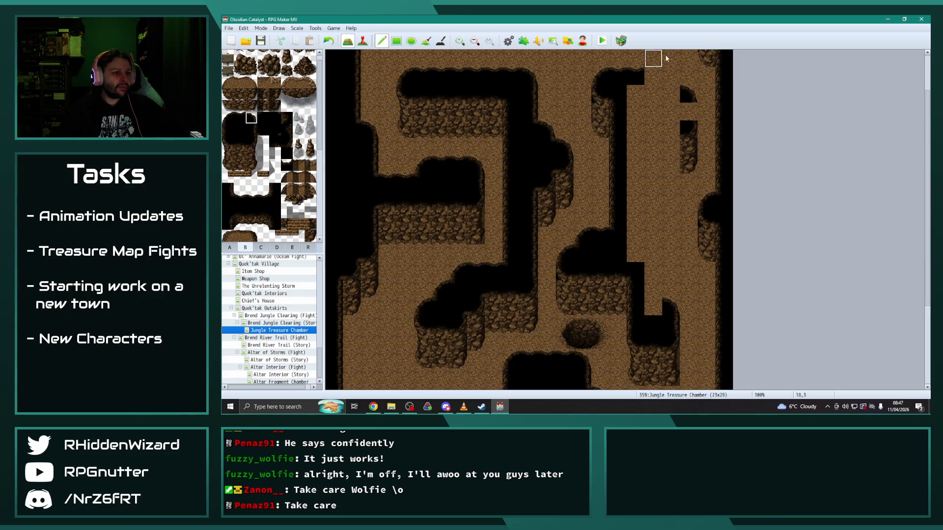
left_click(671, 79)
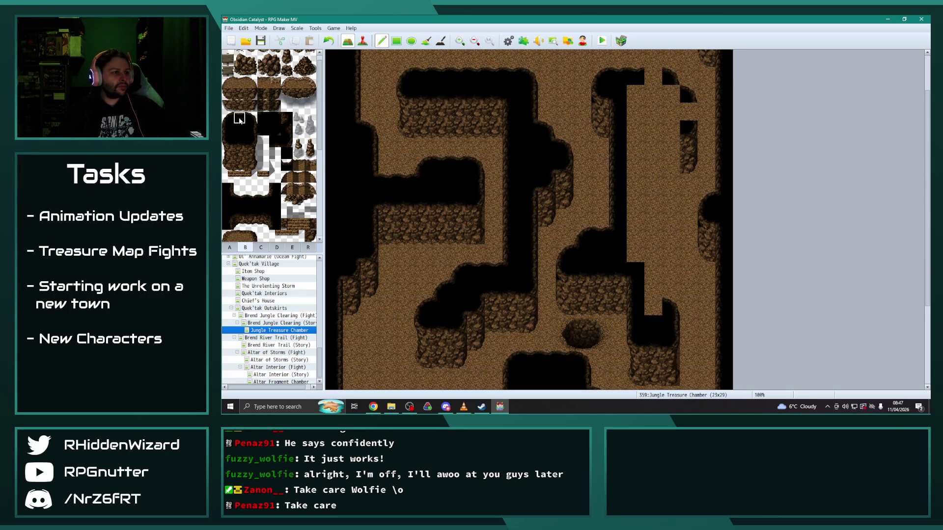
Step: Extend the black patch and paint a vertical wall strip down the corridor, redoing one misplaced column
scroll(661, 225, "down", 2)
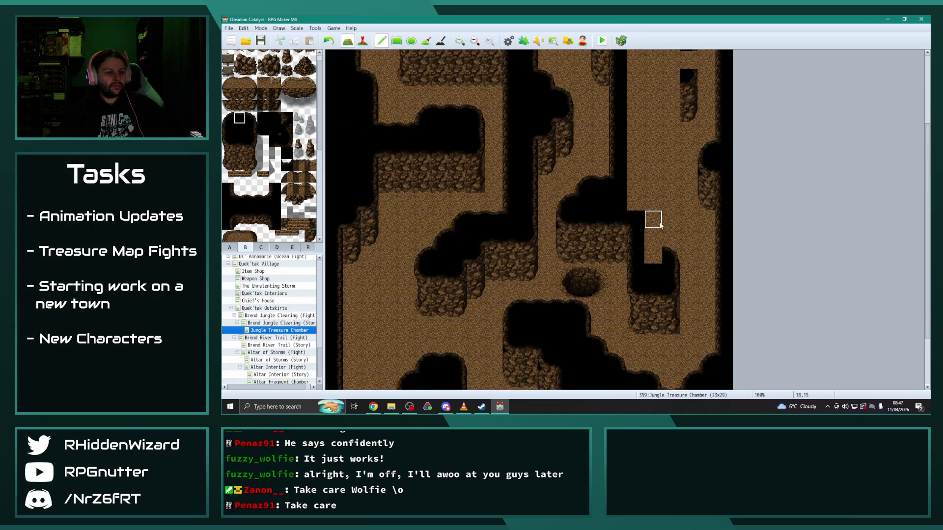
scroll(661, 225, "up", 3)
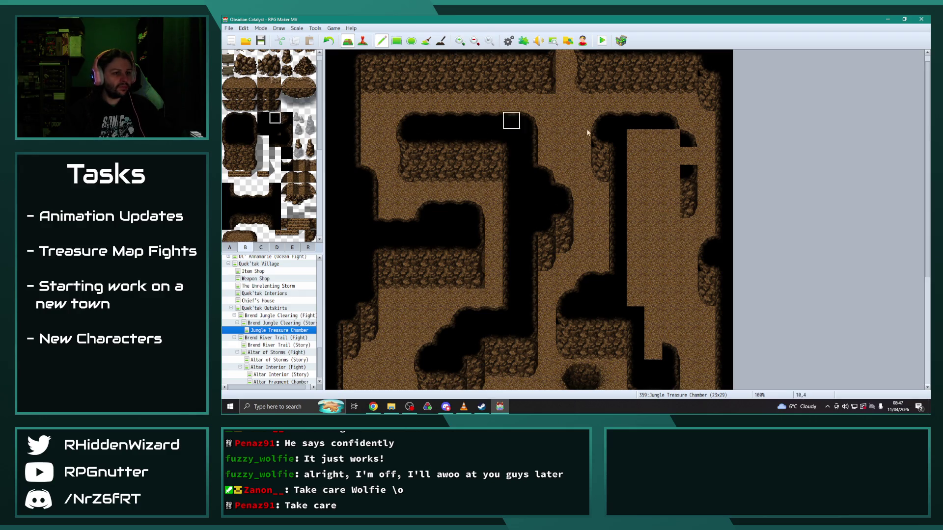
left_click(671, 138)
left_click(251, 132)
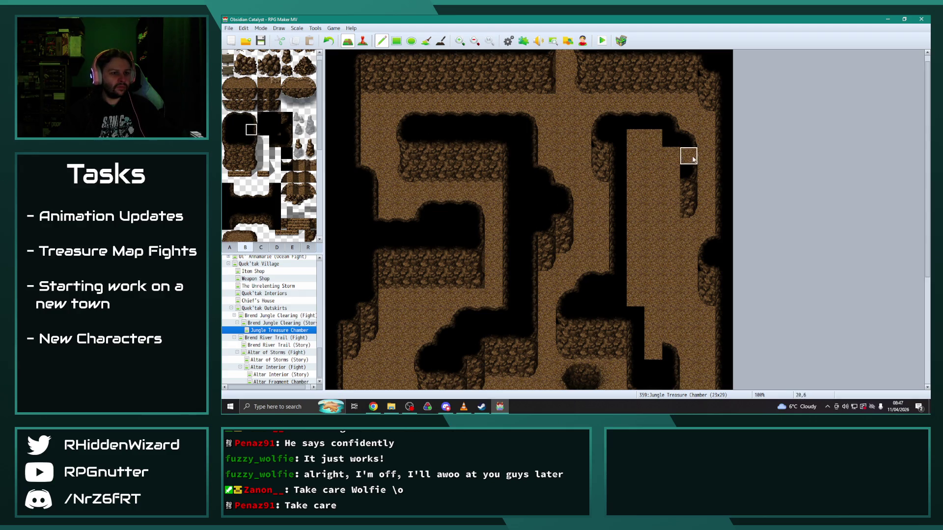
scroll(631, 244, "down", 1)
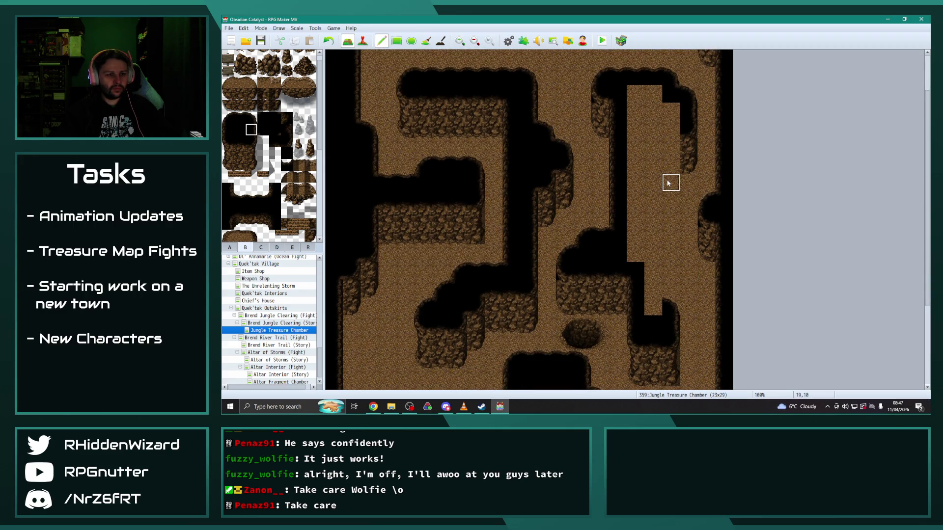
left_click_drag(668, 184, 670, 239)
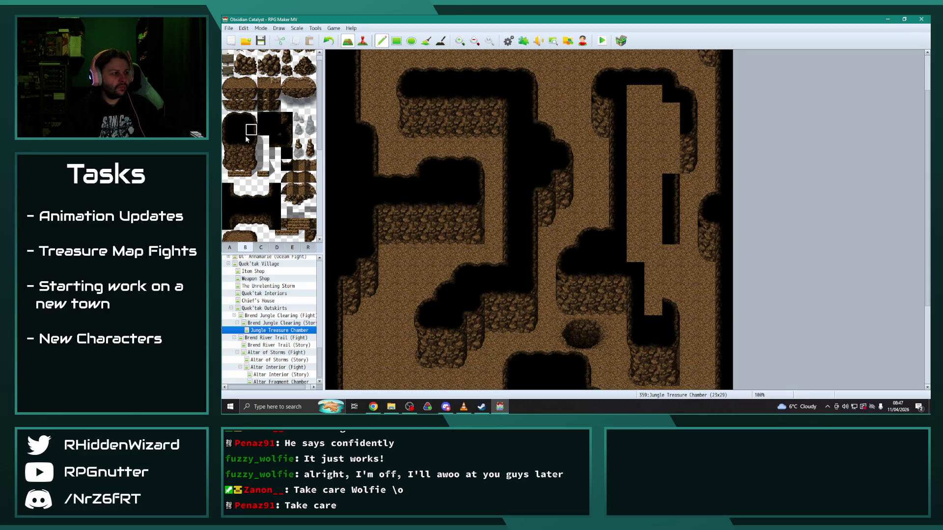
scroll(539, 248, "down", 2)
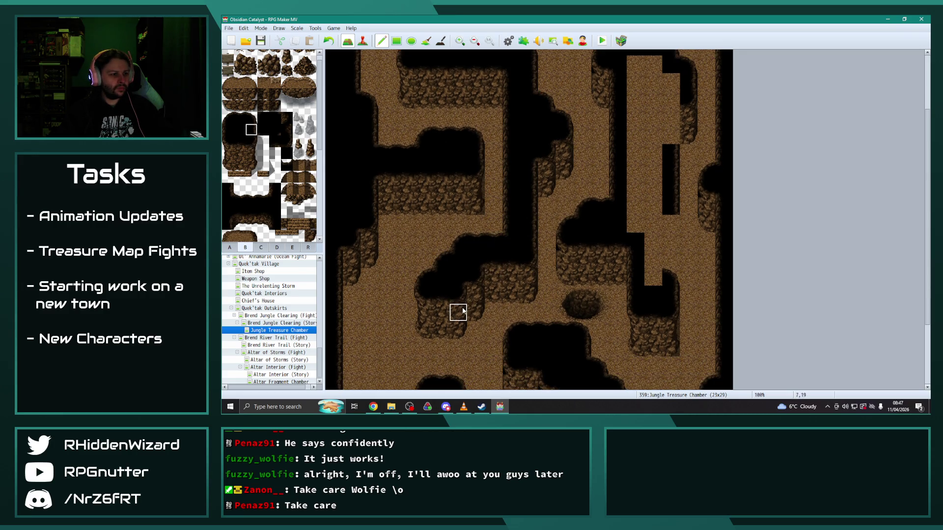
left_click(653, 240)
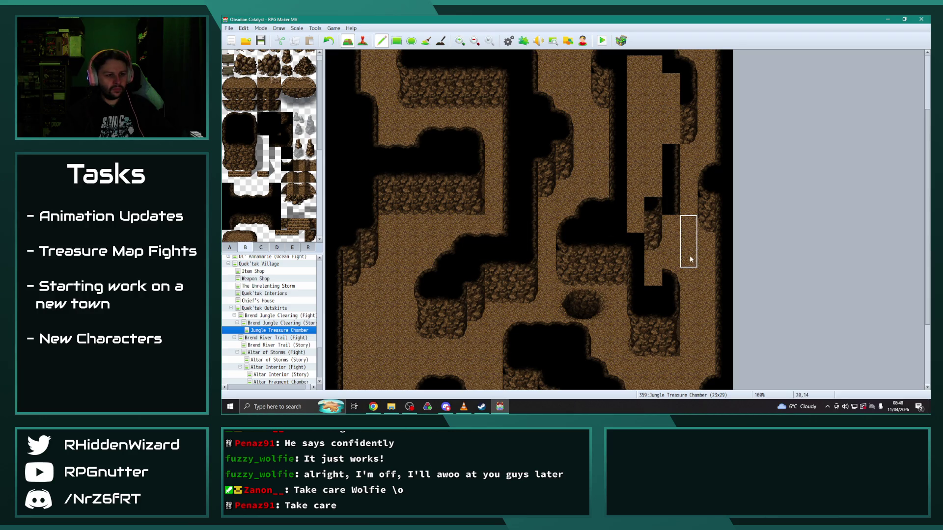
key("ctrl+z")
left_click(671, 243)
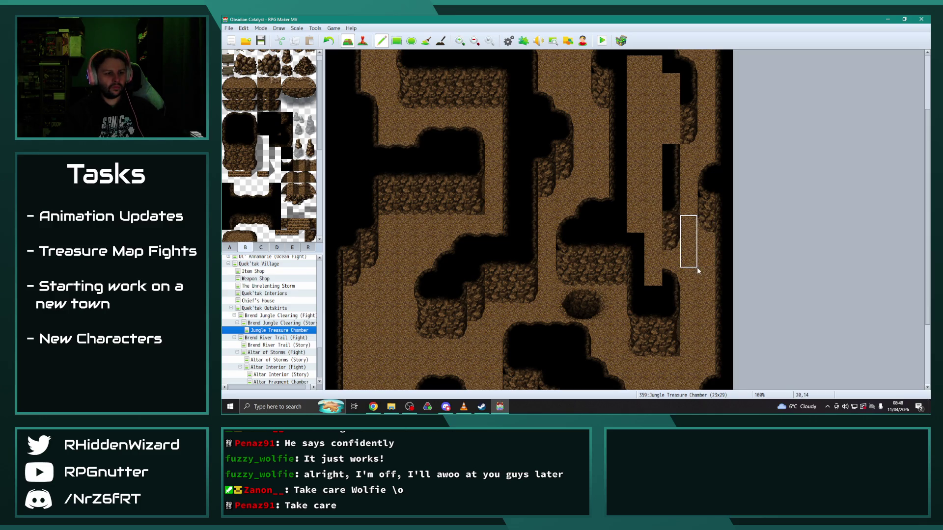
Step: Fill the lower brown corridor and its lone floor tile with black wall
right_click(422, 188)
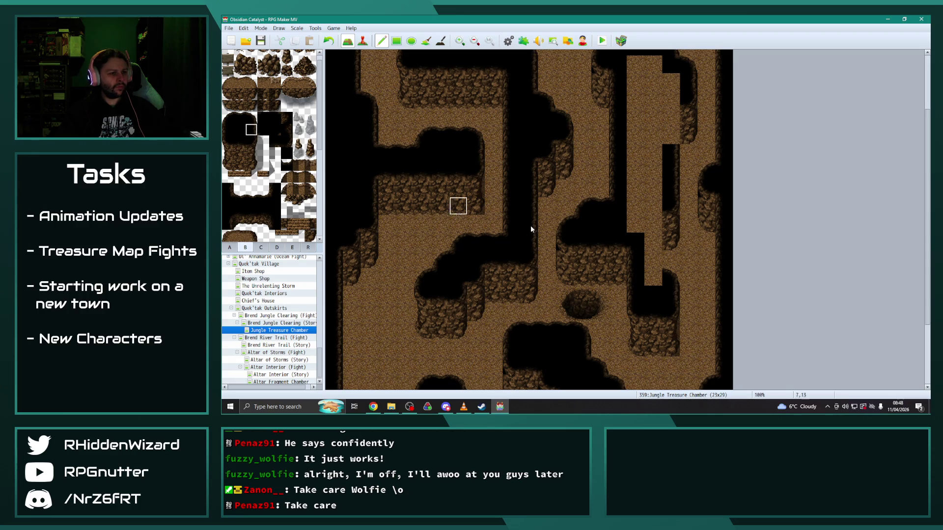
left_click_drag(653, 259, 635, 223)
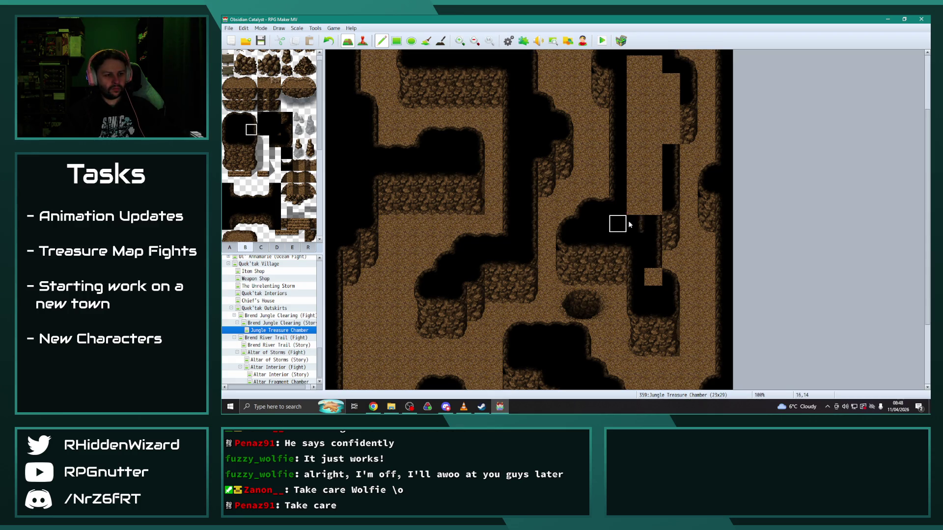
right_click(619, 224)
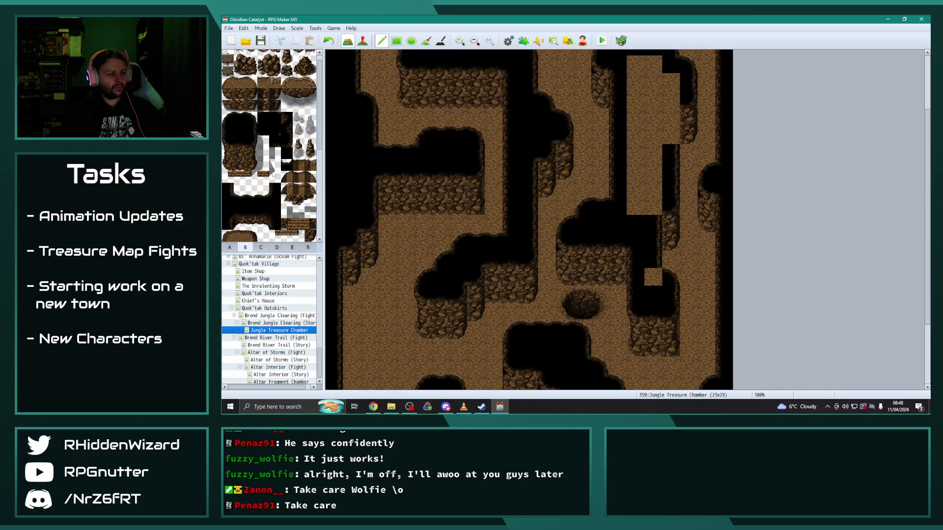
left_click(278, 119)
left_click(654, 277)
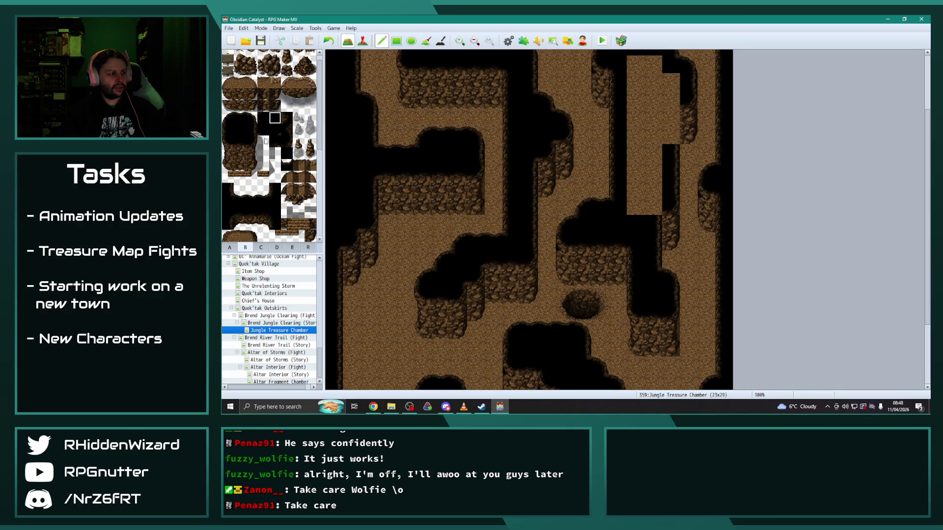
left_click(653, 207)
mouse_move(635, 211)
left_mouse_down()
mouse_move(634, 126)
mouse_move(646, 67)
mouse_move(653, 154)
mouse_move(652, 116)
mouse_move(672, 82)
mouse_move(670, 143)
left_mouse_up()
Step: Undo the last wall stroke and paint the top corridor tiles black instead
scroll(639, 177, "up", 2)
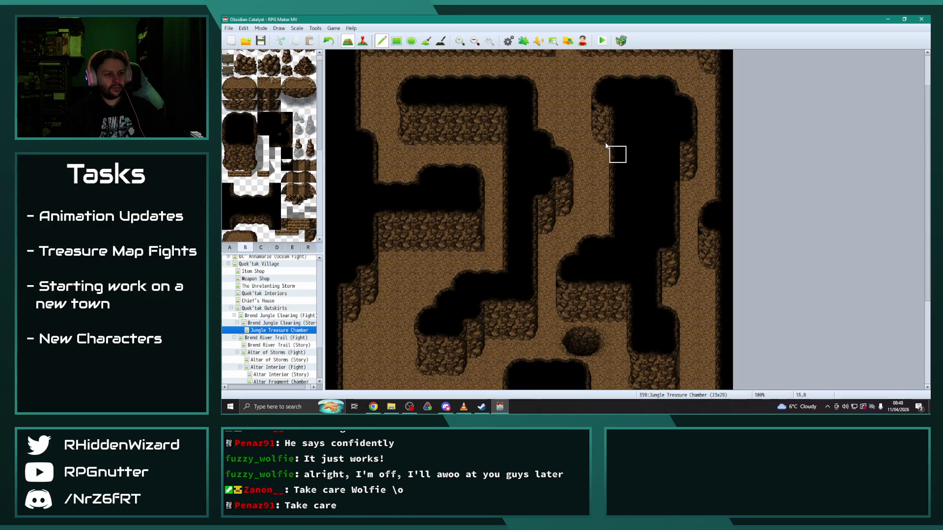
key("ctrl+z")
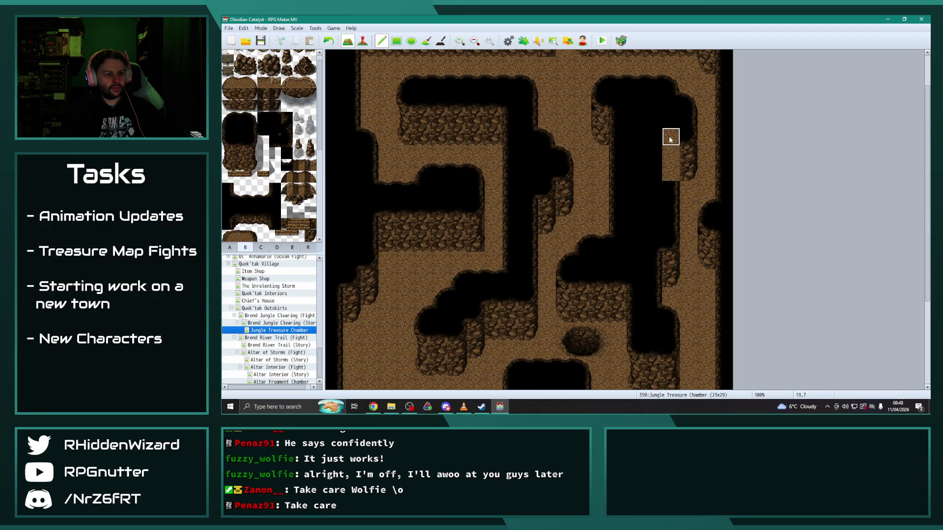
left_click(276, 130)
left_click(670, 136)
left_click(253, 128)
left_click_drag(671, 155, 670, 173)
scroll(514, 248, "down", 5)
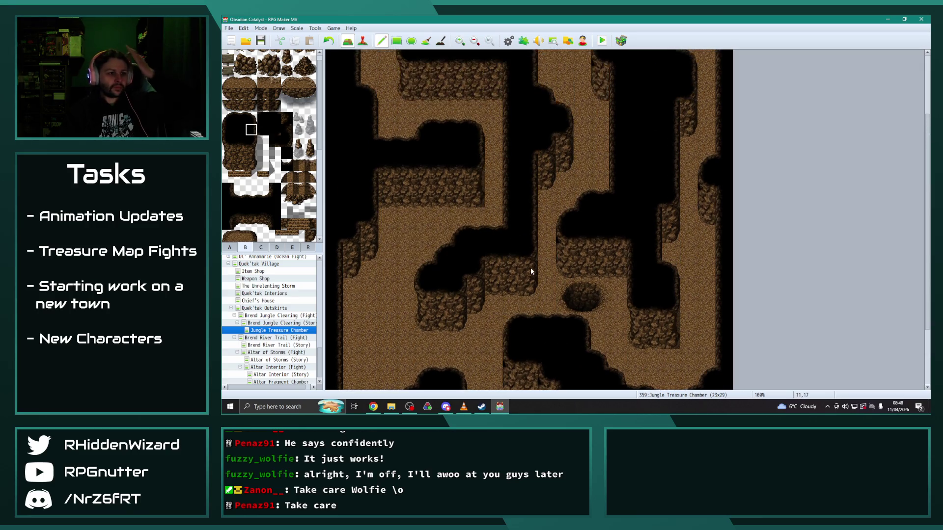
scroll(530, 267, "up", 2)
scroll(521, 258, "down", 3)
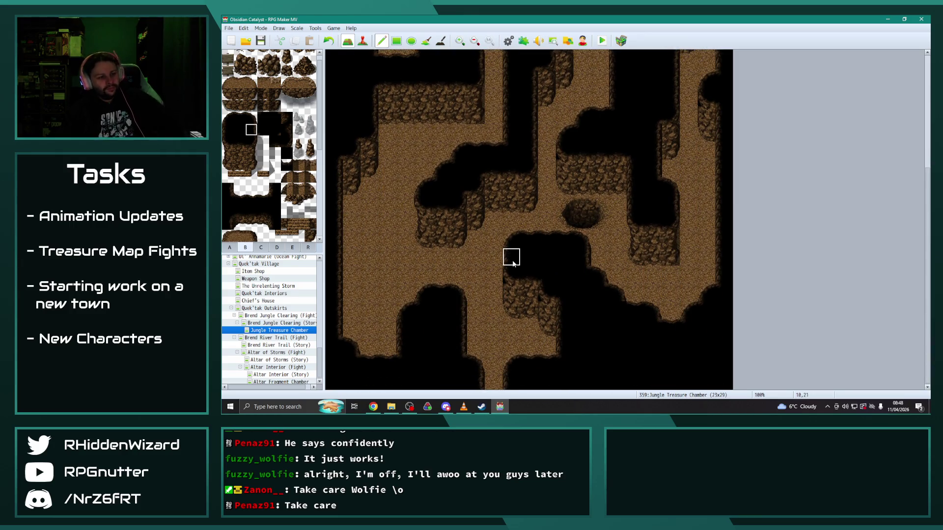
scroll(511, 275, "up", 5)
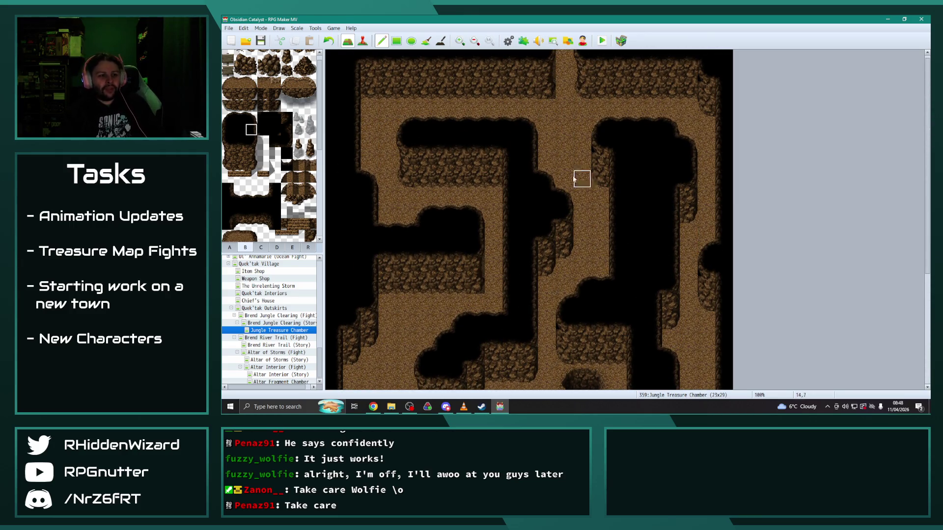
scroll(552, 211, "down", 5)
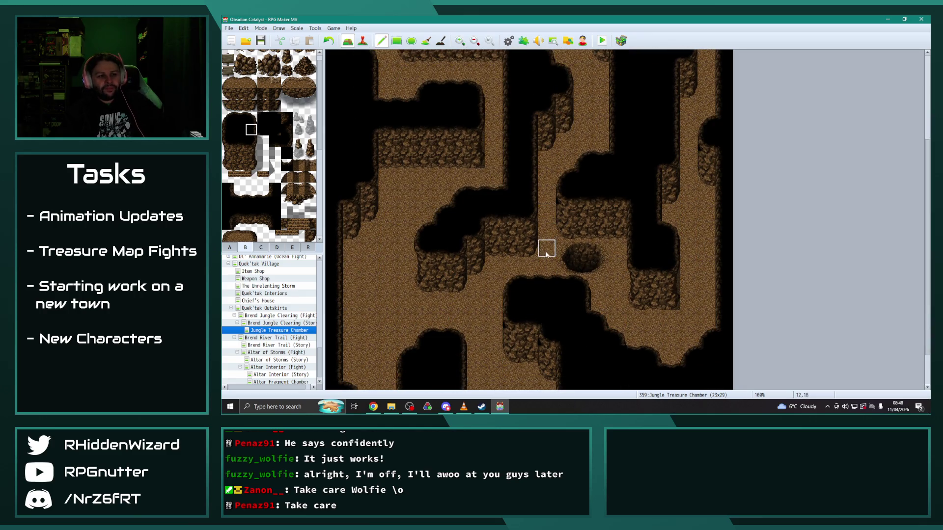
scroll(545, 253, "up", 3)
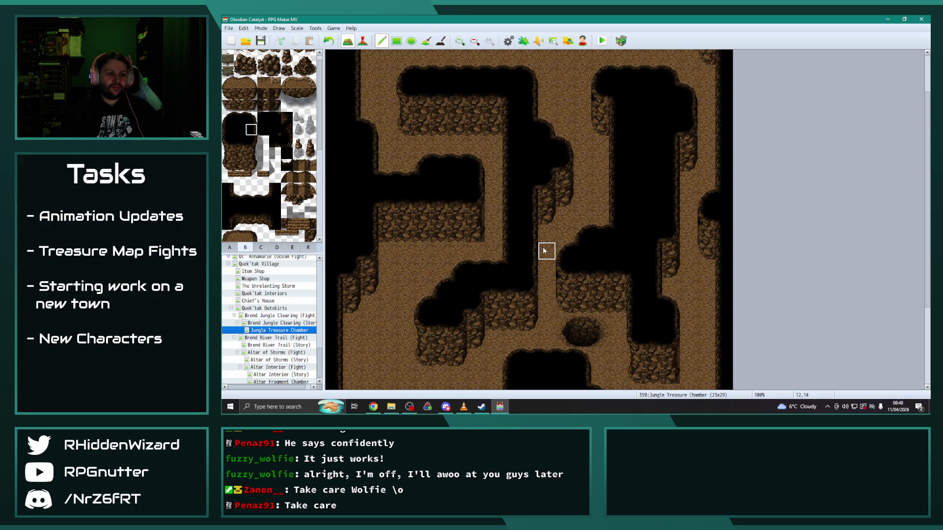
scroll(544, 251, "up", 2)
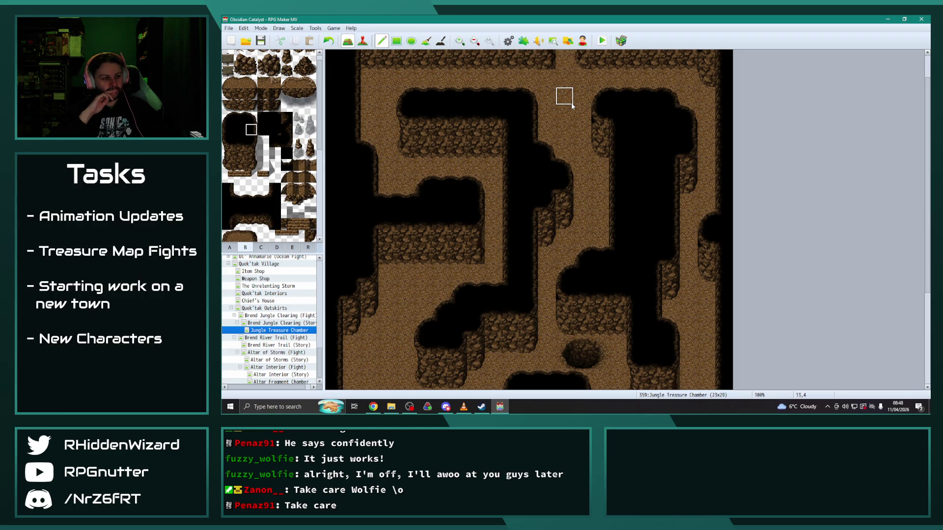
key("F6")
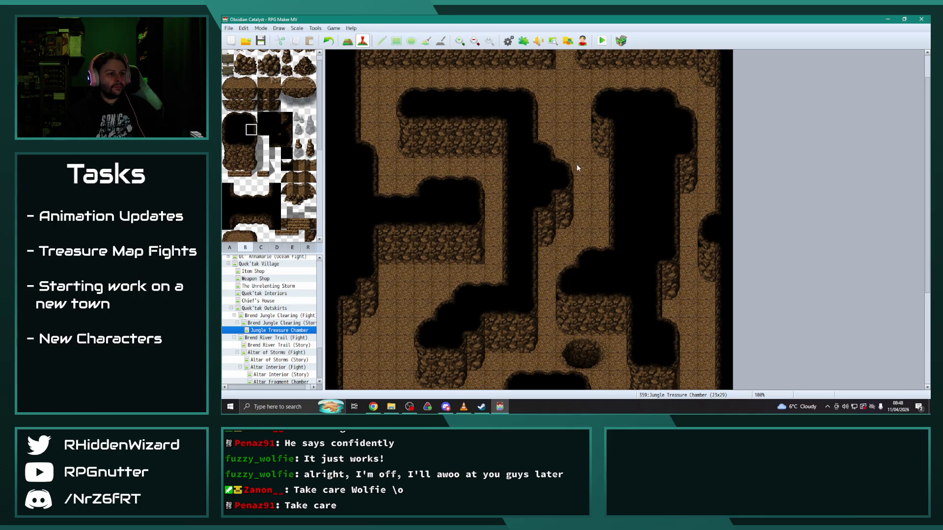
double_click(576, 164)
left_click(466, 289)
left_click(469, 297)
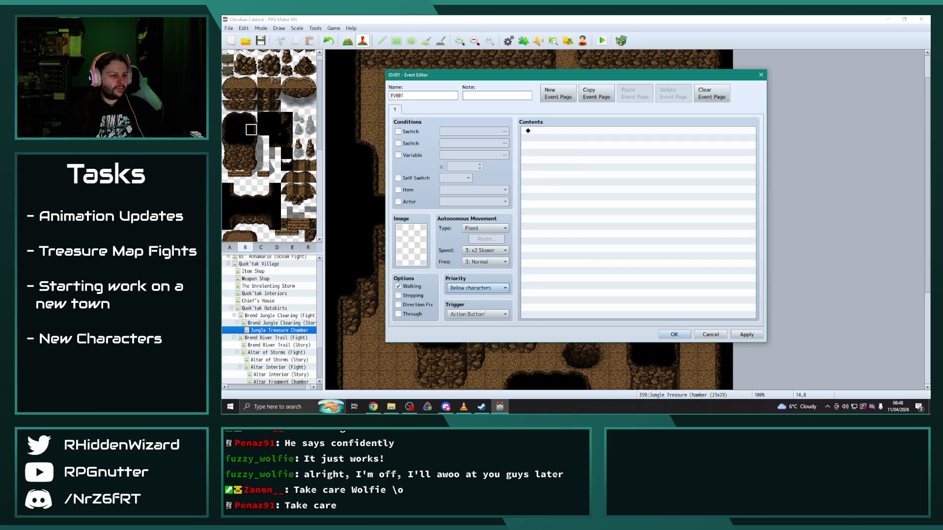
left_click(484, 314)
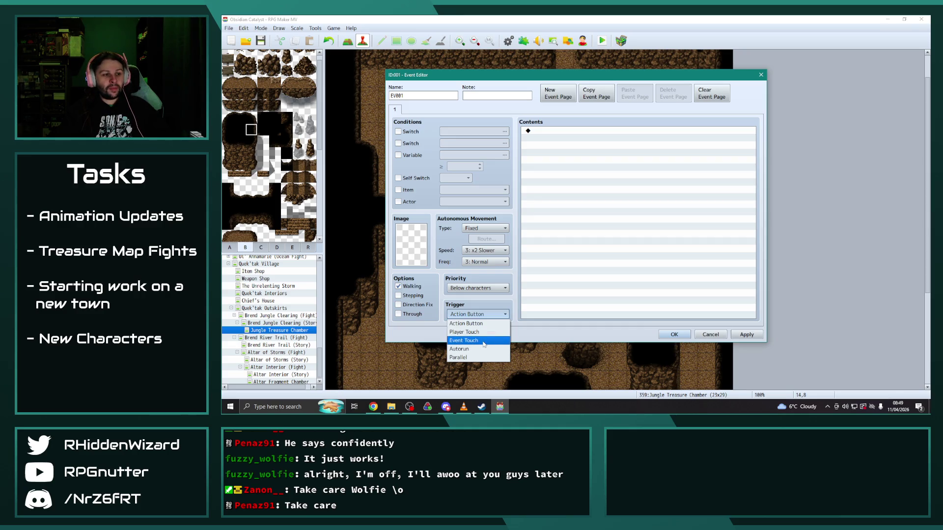
left_click(761, 77)
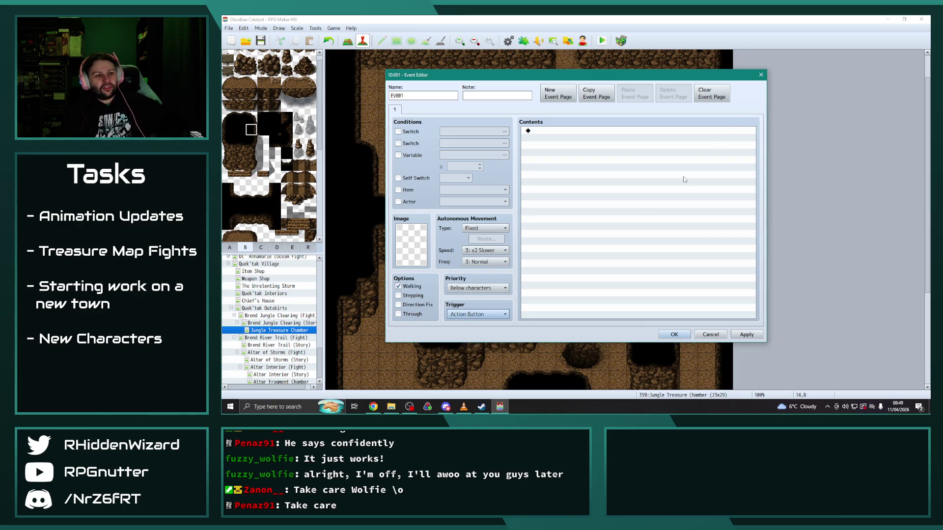
left_click(710, 334)
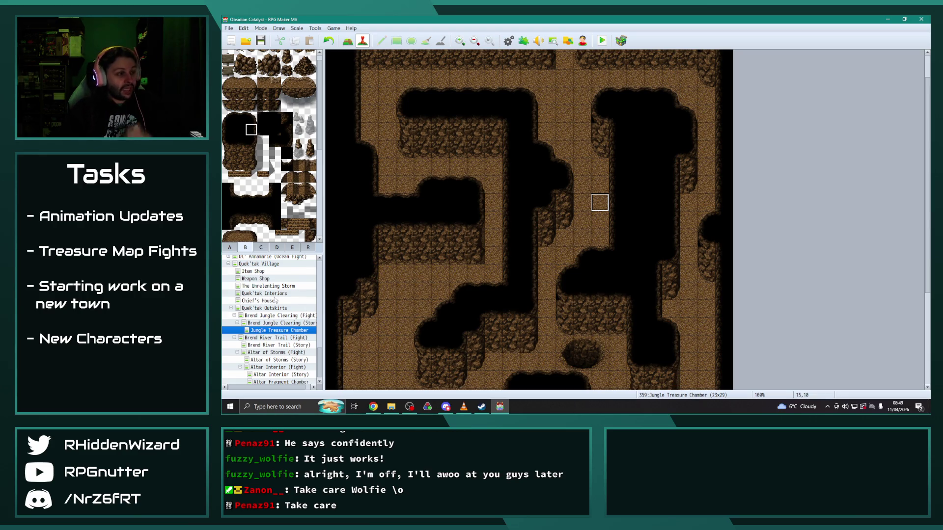
Step: Browse the Quek'tak Village, Sicherheim Sewers (Fight) and Sicherheim Sewers (Fight 2) maps
scroll(275, 319, "up", 2)
left_click(232, 308)
scroll(246, 295, "up", 5)
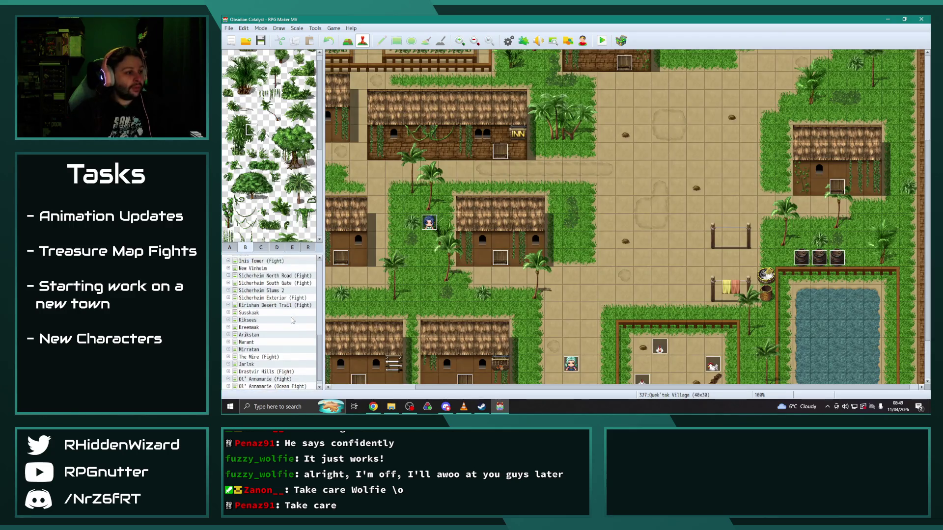
scroll(266, 293, "up", 5)
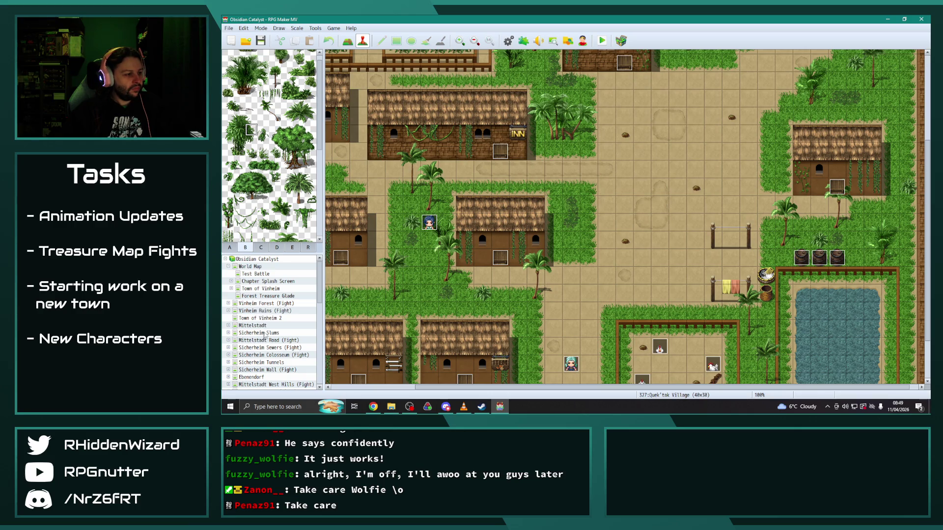
left_click(270, 348)
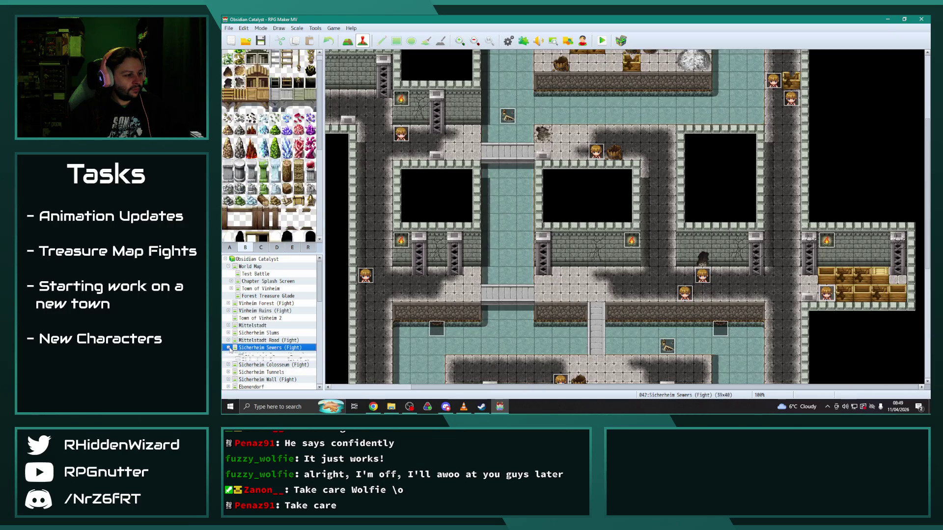
scroll(290, 356, "down", 1)
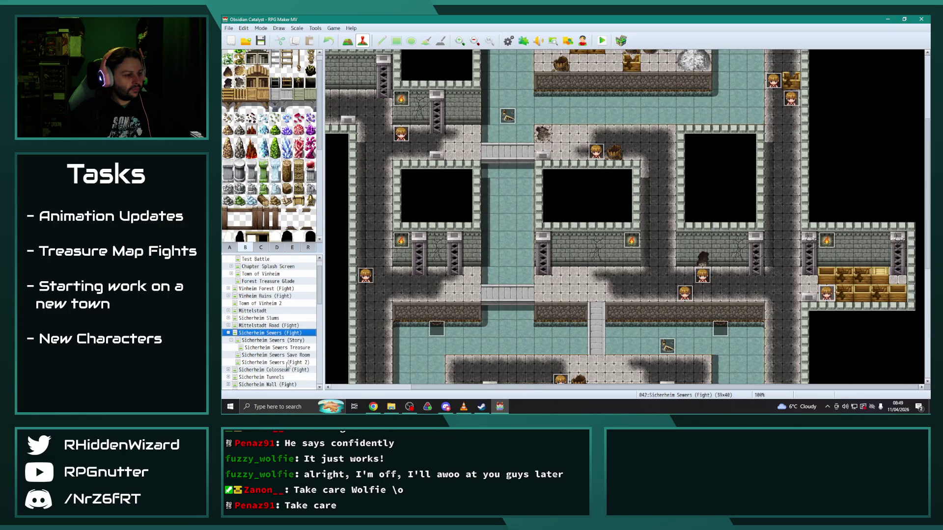
left_click(290, 362)
left_click_drag(611, 388, 805, 364)
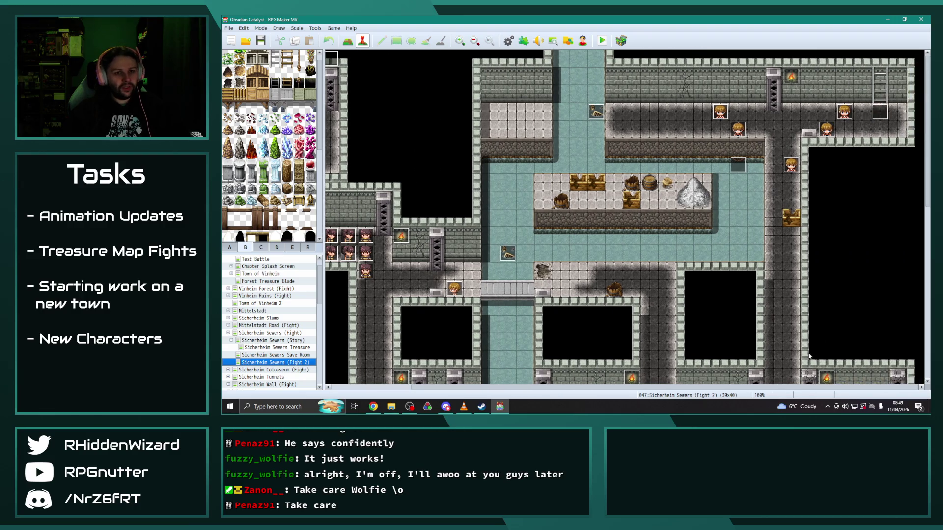
Step: Inspect event EV052 unchanged, fold Sicherheim Sewers (Fight), then open and expand Mittelstadt West Hills (Fight)
double_click(887, 114)
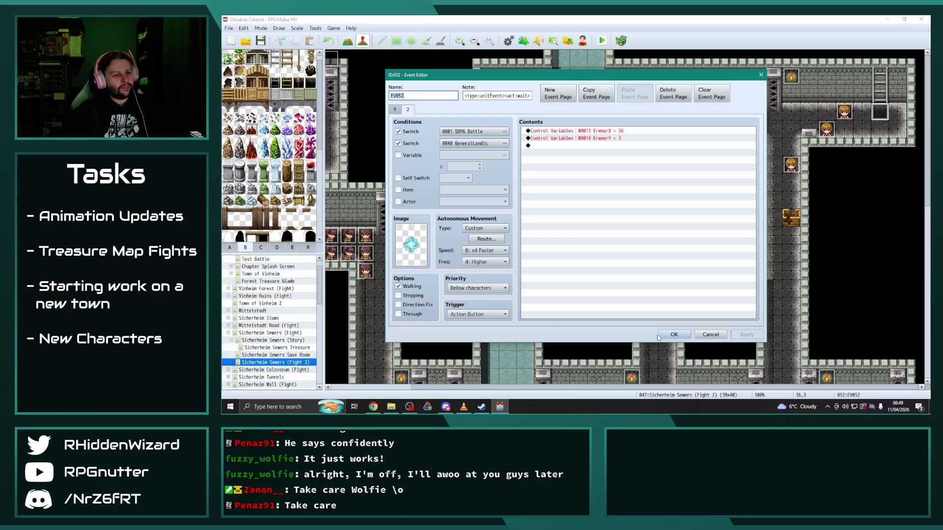
key("Return")
left_click(228, 333)
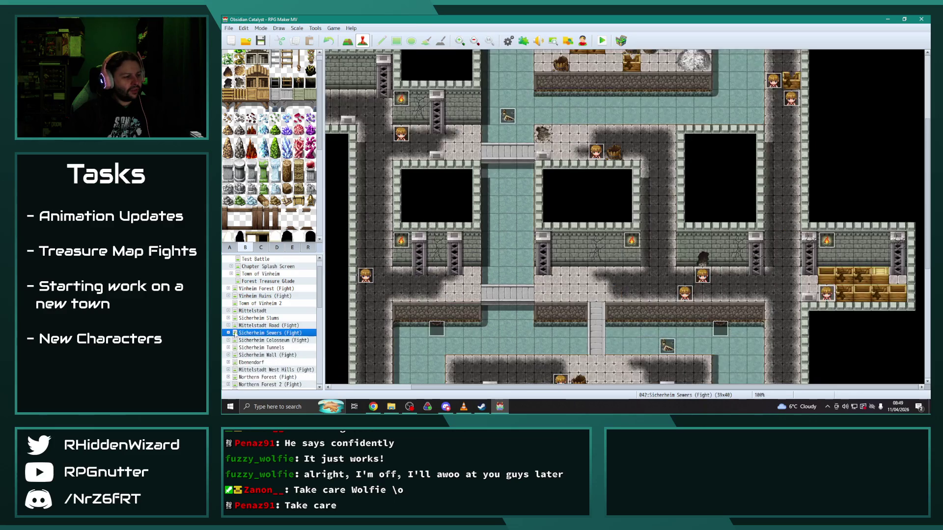
scroll(274, 339, "down", 2)
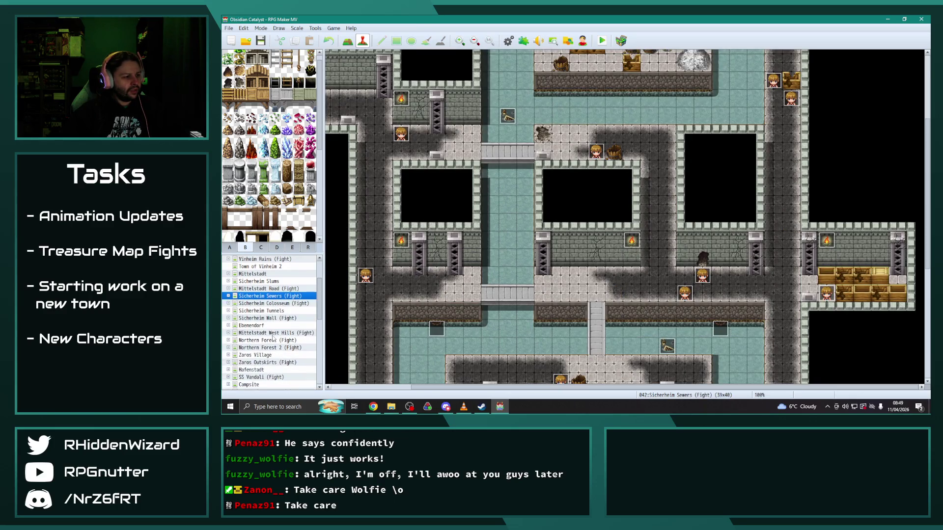
left_click(229, 333)
left_click(228, 333)
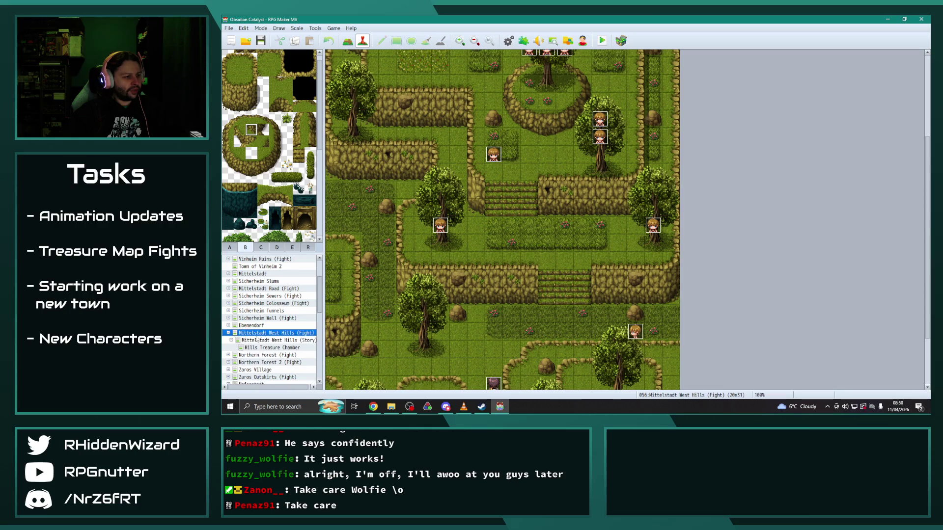
Step: Inspect the swirl event EV007 and close it with its settings kept
scroll(509, 210, "up", 5)
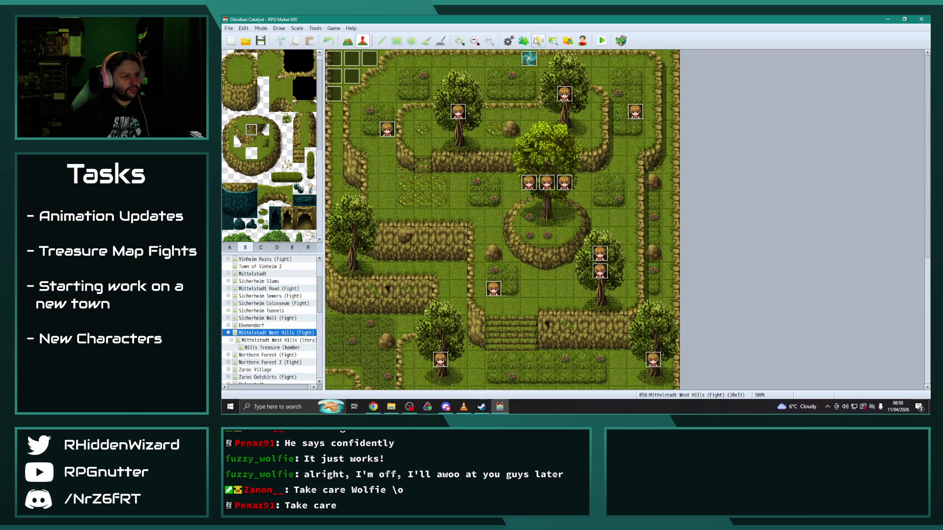
double_click(529, 58)
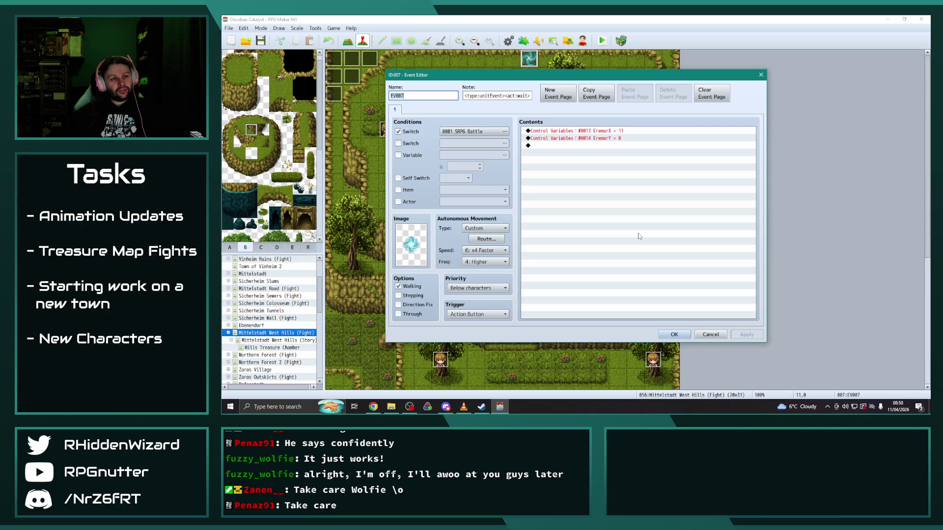
left_click(674, 335)
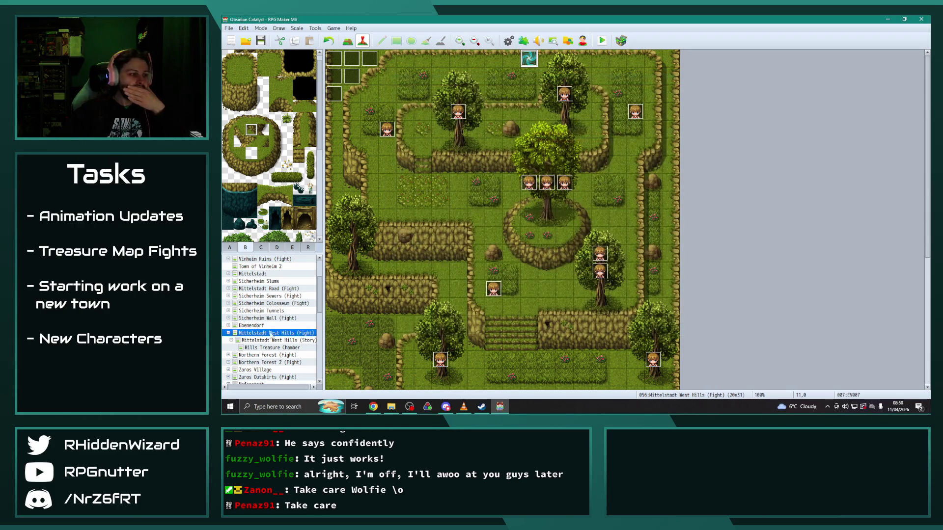
Step: Fold the Mittelstadt West Hills child maps and open the Quek'tak Village map
scroll(272, 334, "down", 1)
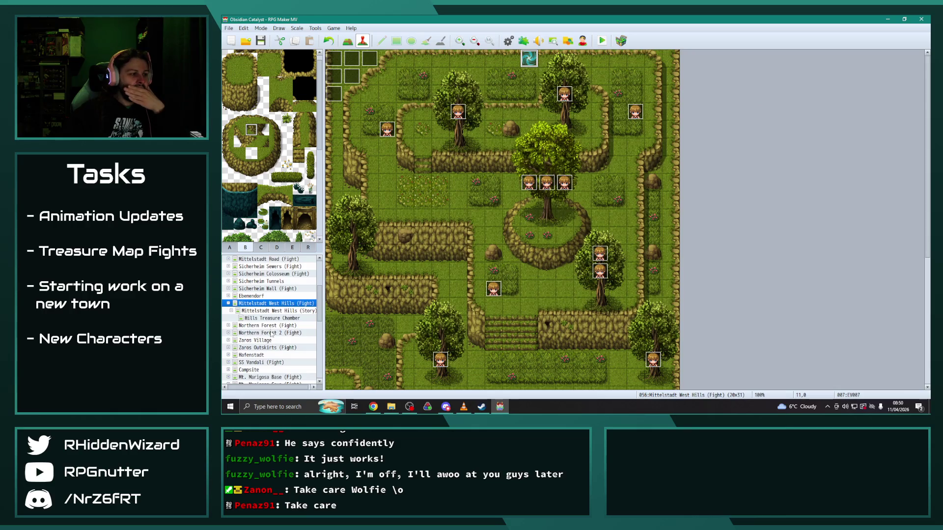
left_click(228, 304)
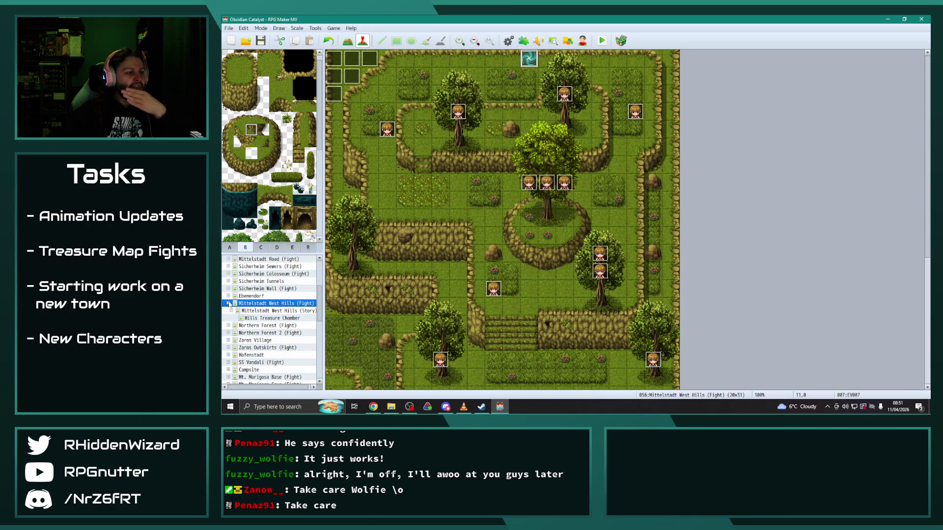
scroll(275, 344, "down", 6)
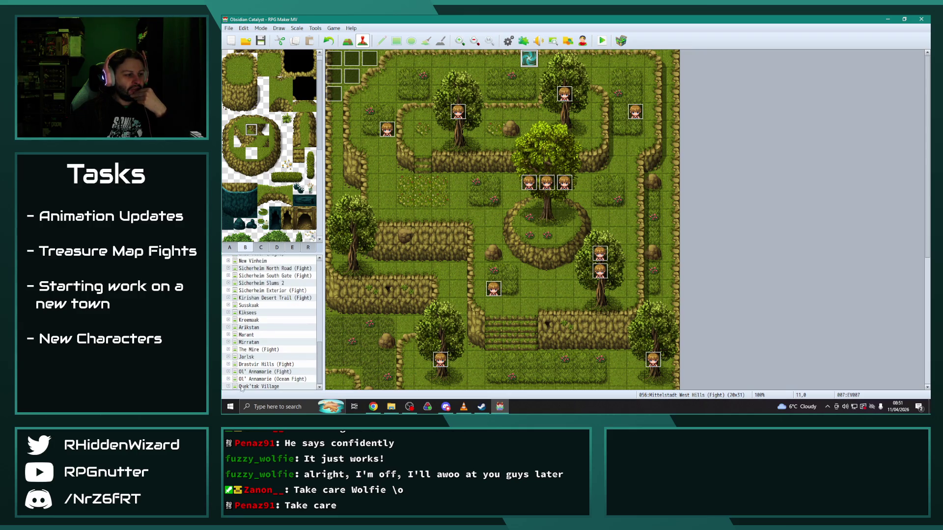
left_click(229, 387)
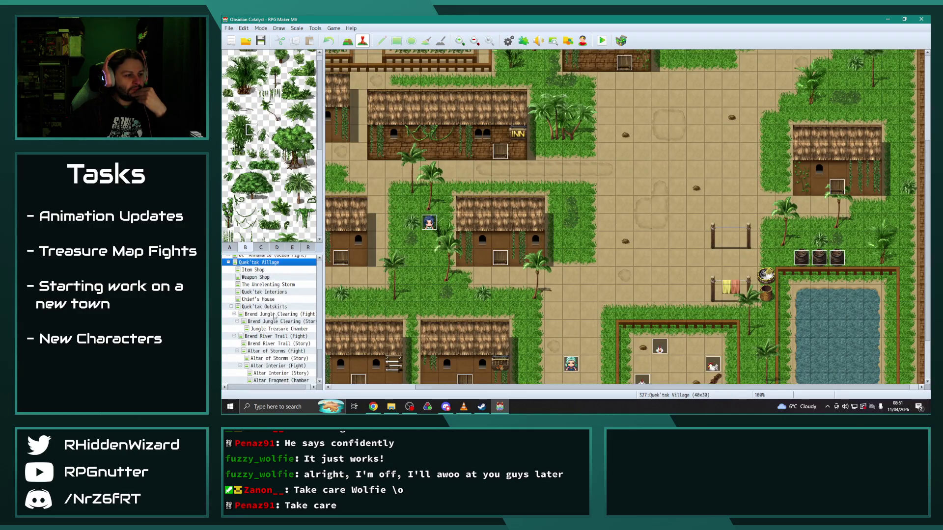
Step: Open Jungle Treasure Chamber and pencil-paint region 53 on the tile beside the rock mound
left_click(279, 329)
scroll(486, 312, "up", 5)
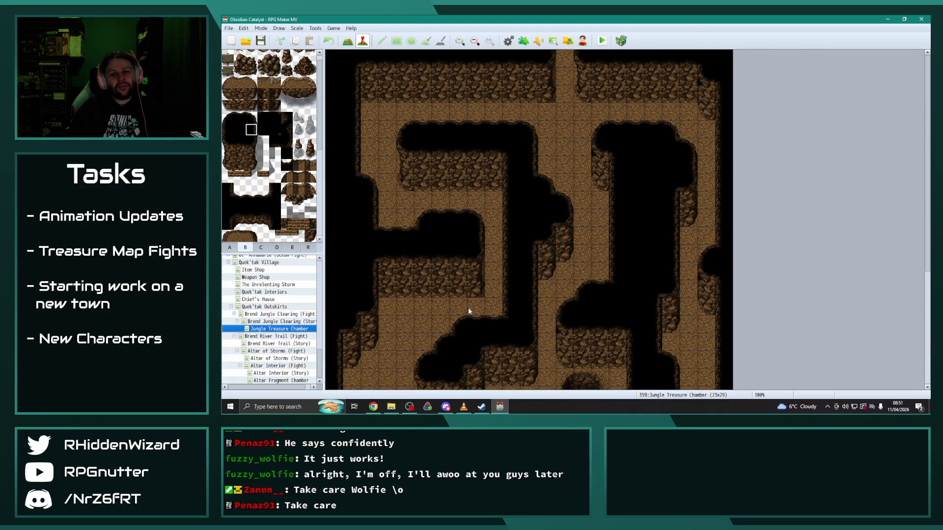
scroll(430, 261, "down", 3)
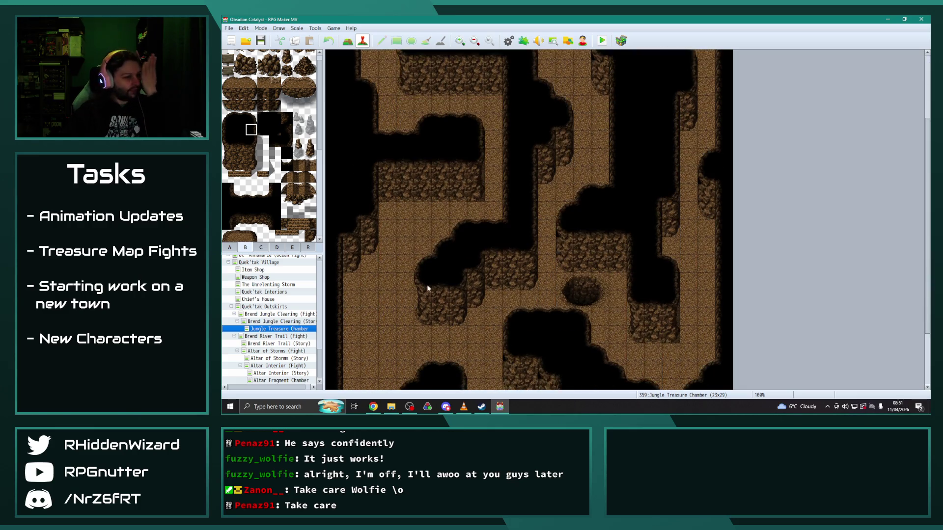
scroll(427, 284, "down", 2)
scroll(406, 272, "down", 1)
left_click(309, 247)
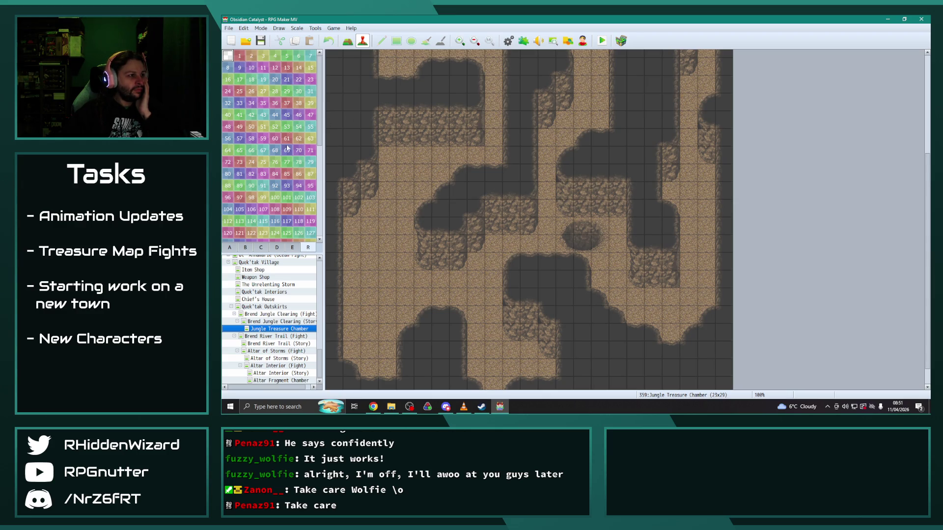
left_click(287, 128)
left_click(348, 41)
left_click(547, 244)
Step: Paint three region-54 tiles leftward from the 53 and a region-55 tile below them
left_click(299, 127)
left_click(529, 244)
left_click(511, 244)
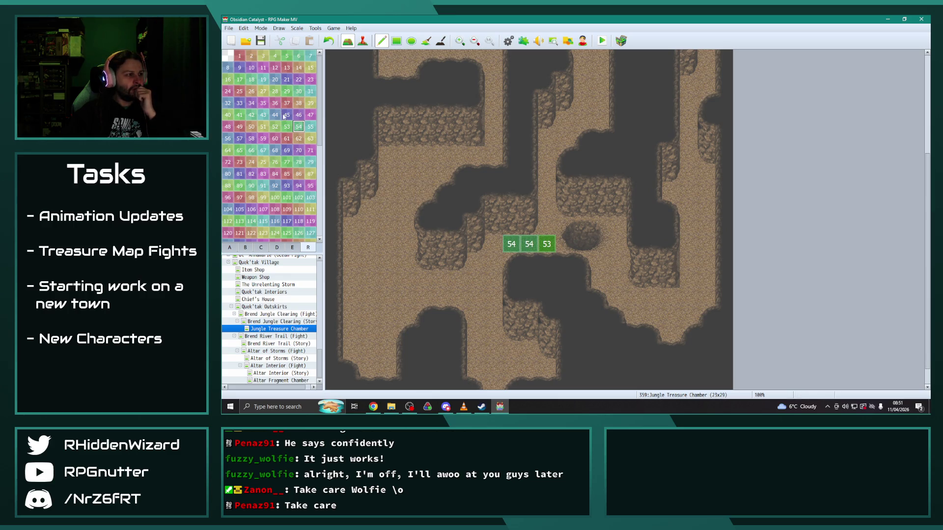
left_click(493, 244)
left_click(310, 127)
left_click(493, 262)
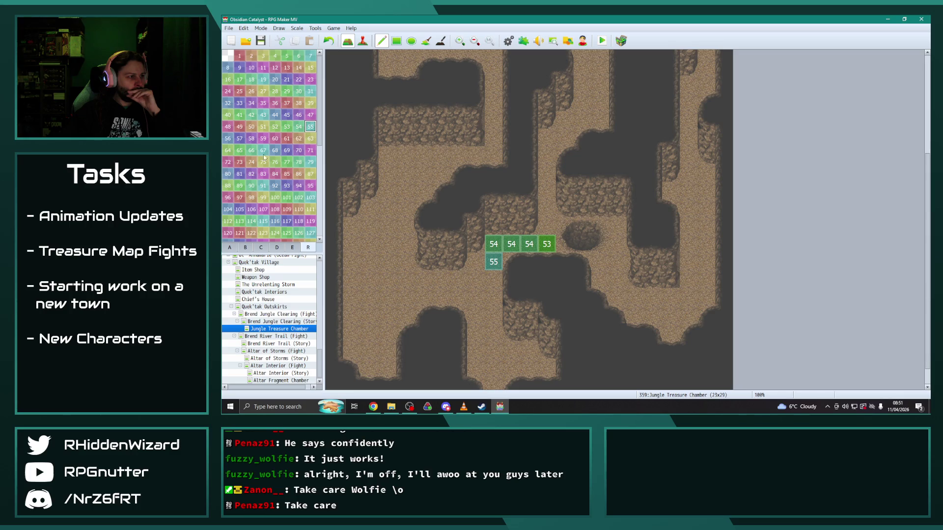
Step: Paint blocking region-70 tiles left of the 55, above the 53, and beside the right-hand path
left_click(299, 151)
mouse_move(476, 262)
left_mouse_down()
mouse_move(476, 297)
mouse_move(492, 284)
left_mouse_up()
left_click_drag(476, 314, 491, 334)
mouse_move(458, 280)
left_mouse_down()
mouse_move(455, 300)
mouse_move(440, 284)
left_mouse_up()
left_click_drag(546, 226, 546, 173)
left_click(617, 227)
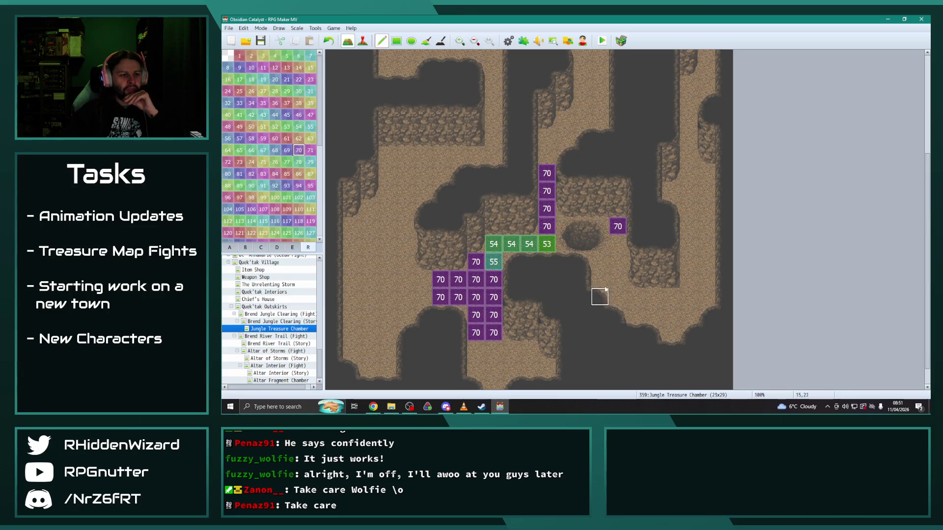
left_click_drag(600, 265, 600, 281)
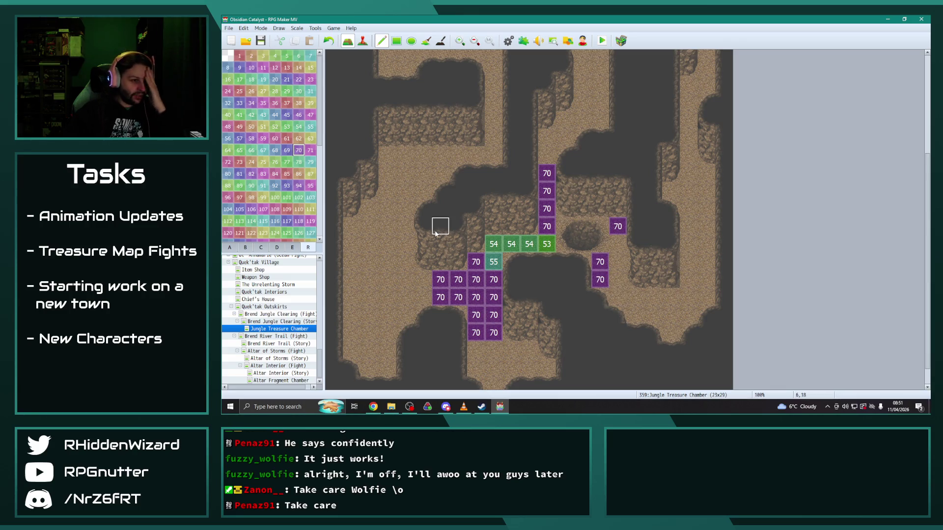
Step: Start the right-hand path with three region-53 tiles downward and region 52 to their right
left_click(289, 128)
left_click(618, 244)
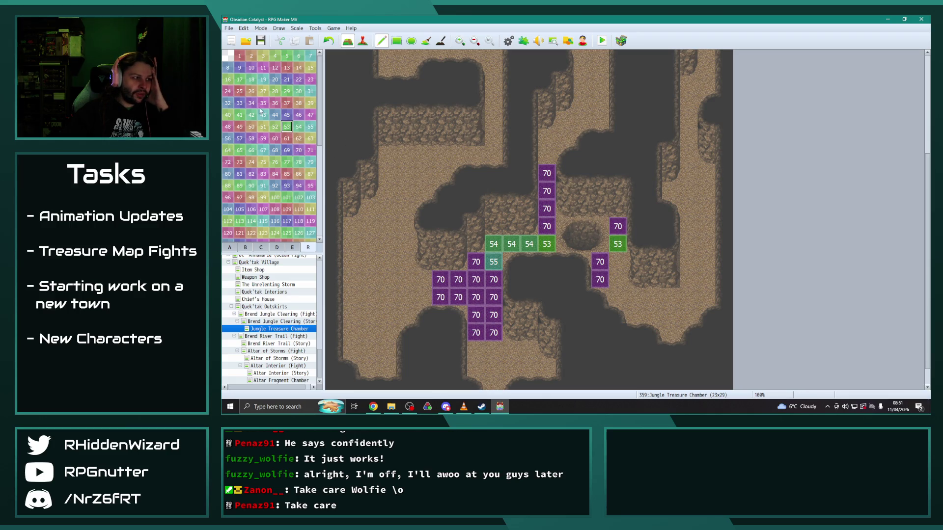
left_click_drag(617, 260, 618, 297)
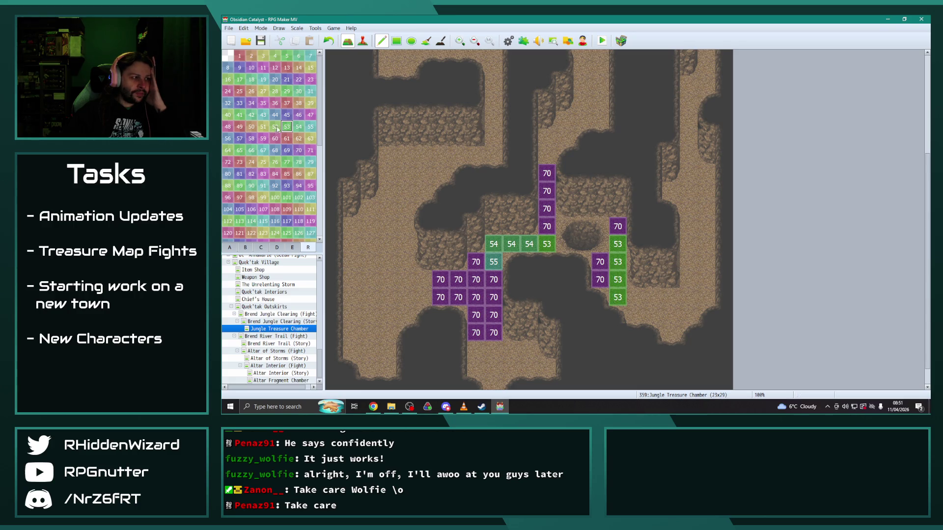
left_click(635, 297)
left_click(653, 298)
left_click(670, 297)
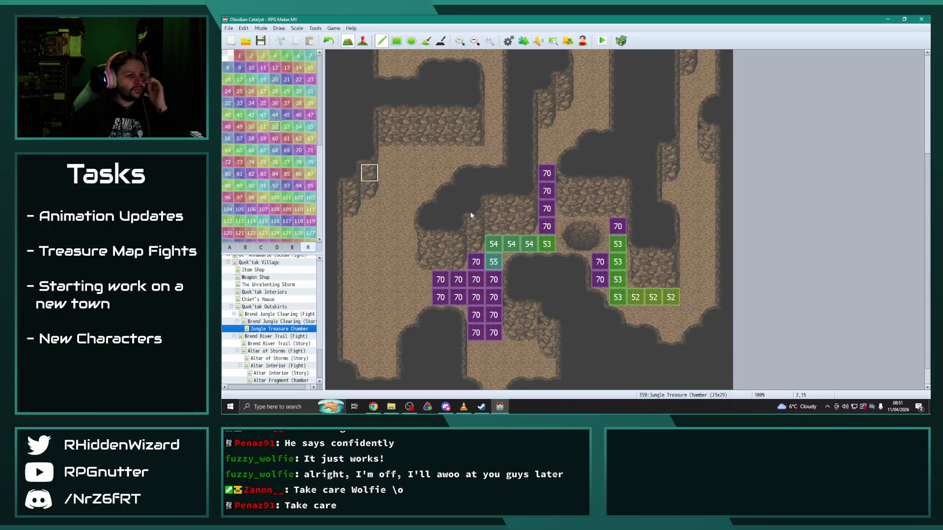
Step: Fix the region-52 row, erasing a stray tile below it and extending it right to its end
key("ctrl+z")
left_click(275, 126)
left_click(653, 315)
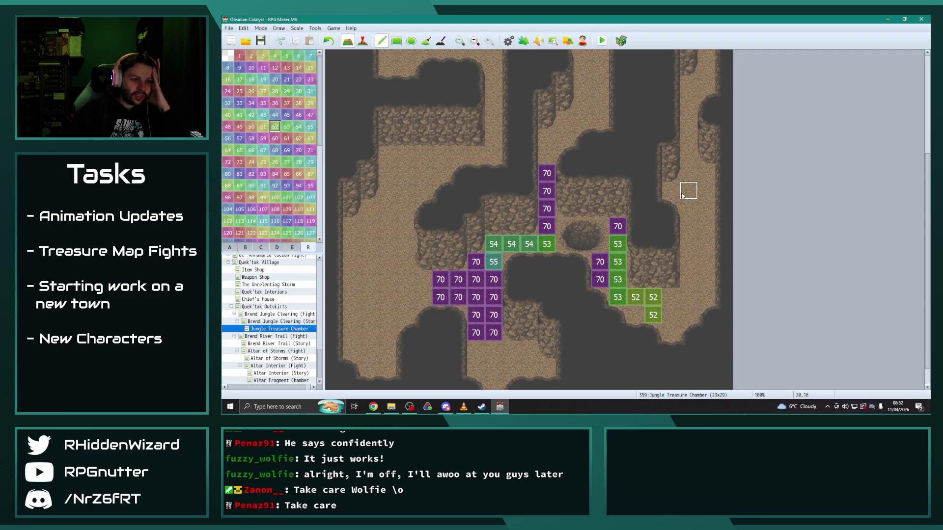
right_click(672, 312)
left_click(653, 315)
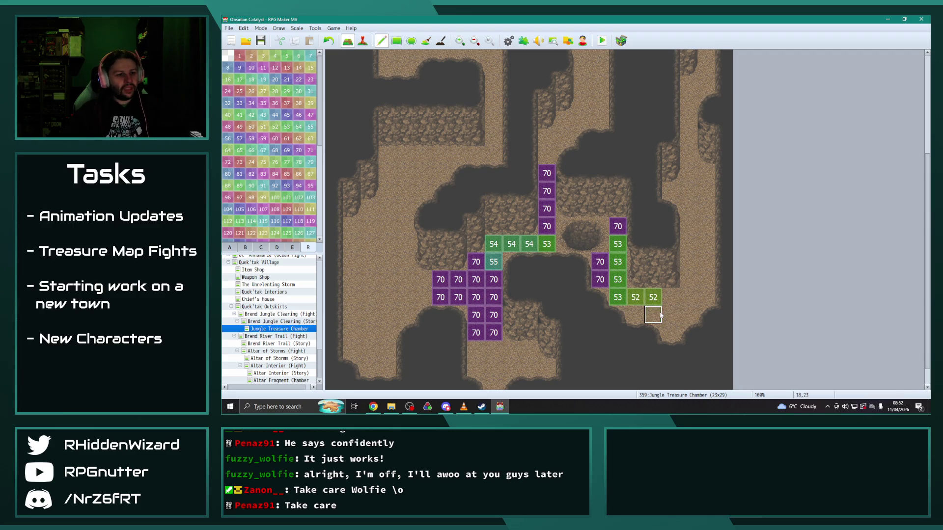
left_click(671, 298)
left_click(689, 298)
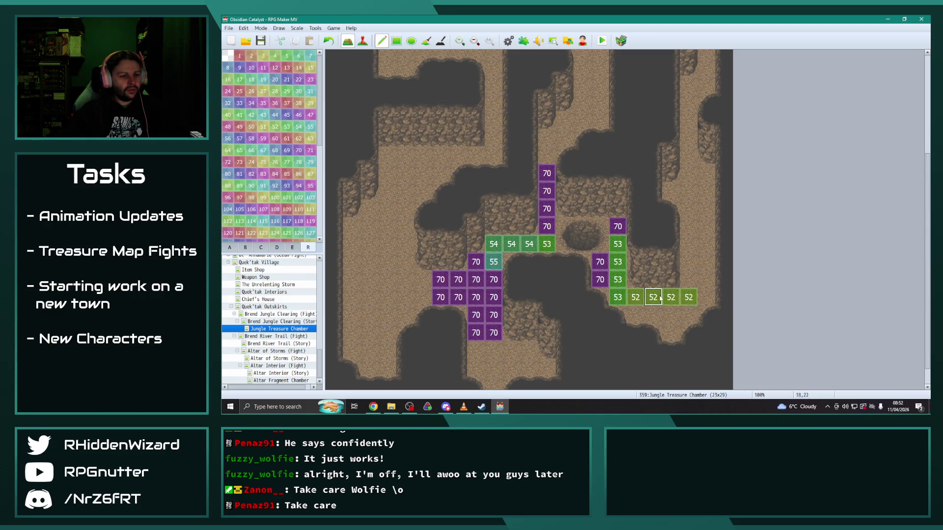
Step: Run region 51 up from the row's end, cap it with region 50, and return to Map mode
left_click(263, 127)
left_click(688, 279)
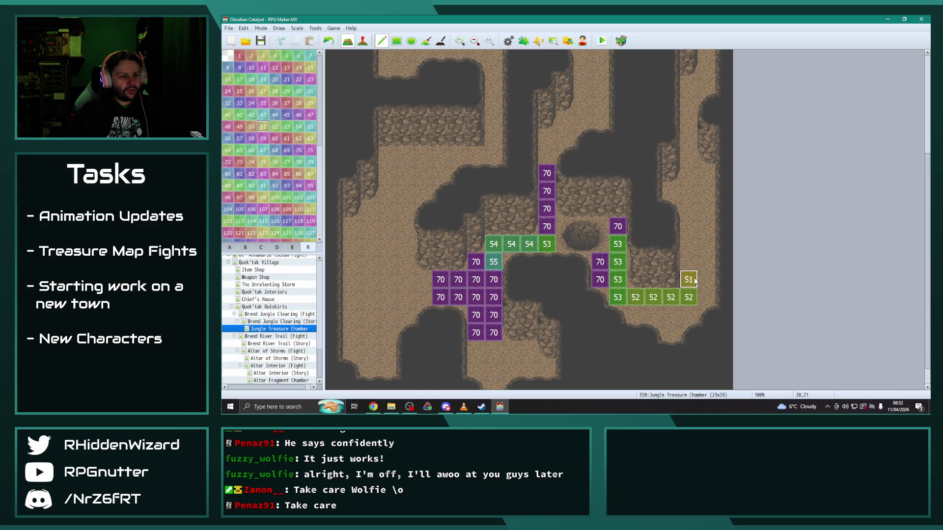
left_click_drag(690, 267, 689, 228)
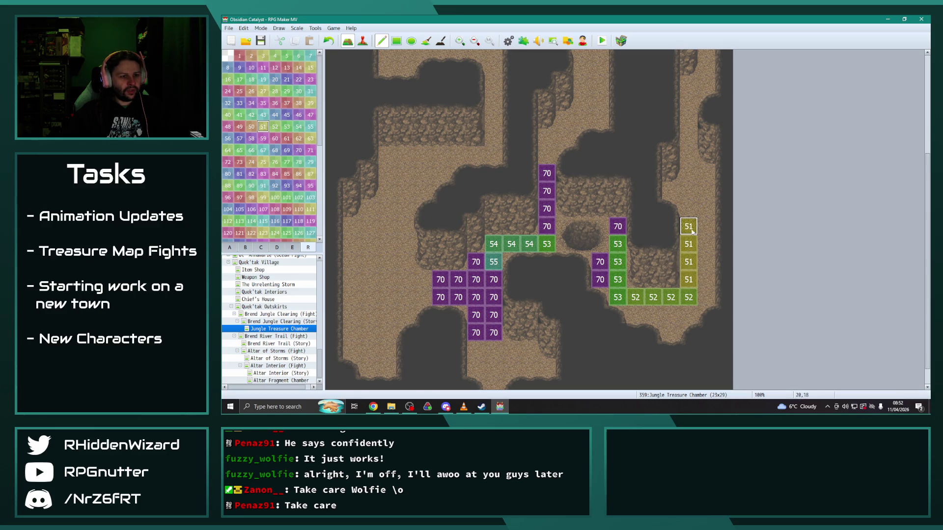
left_click(251, 126)
left_click(688, 209)
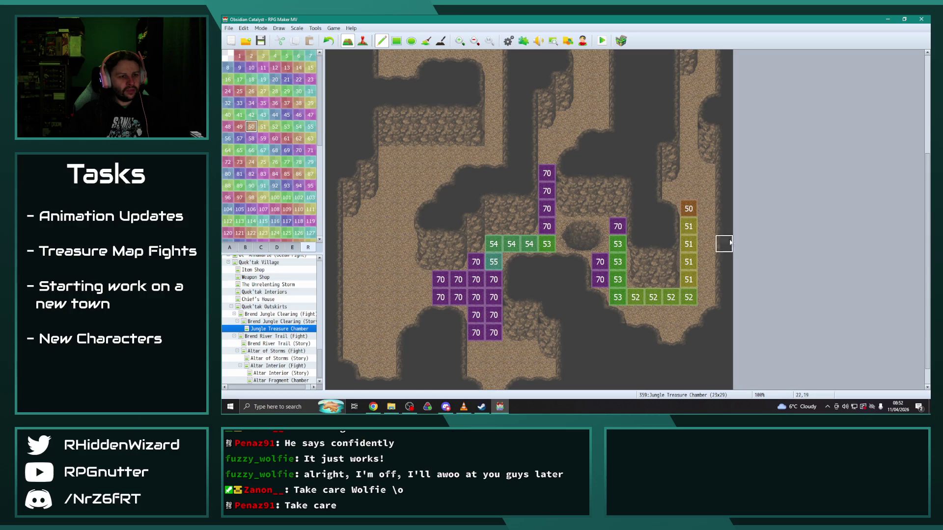
scroll(707, 216, "up", 1)
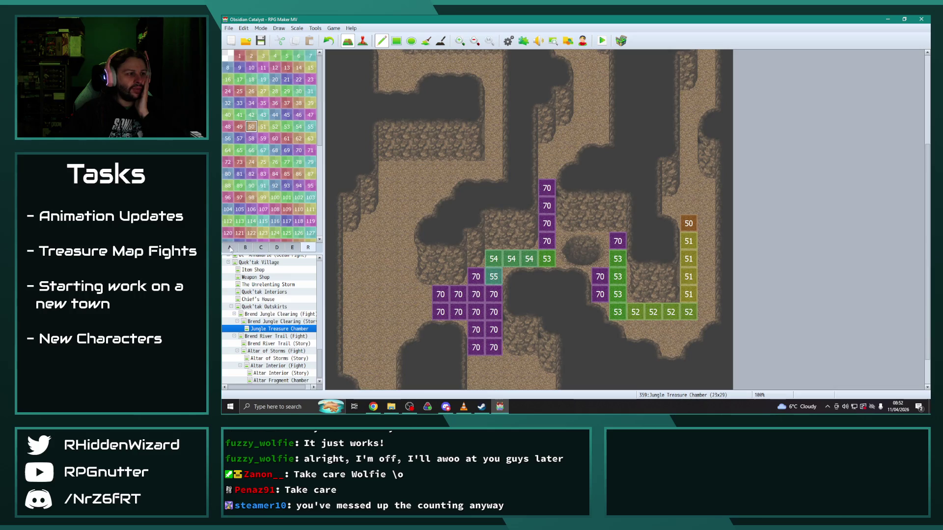
key("F5")
left_click_drag(672, 215, 672, 229)
Step: Paint two dark tiles in column 18 with the cave floor tile
right_click(690, 223)
left_click(653, 221)
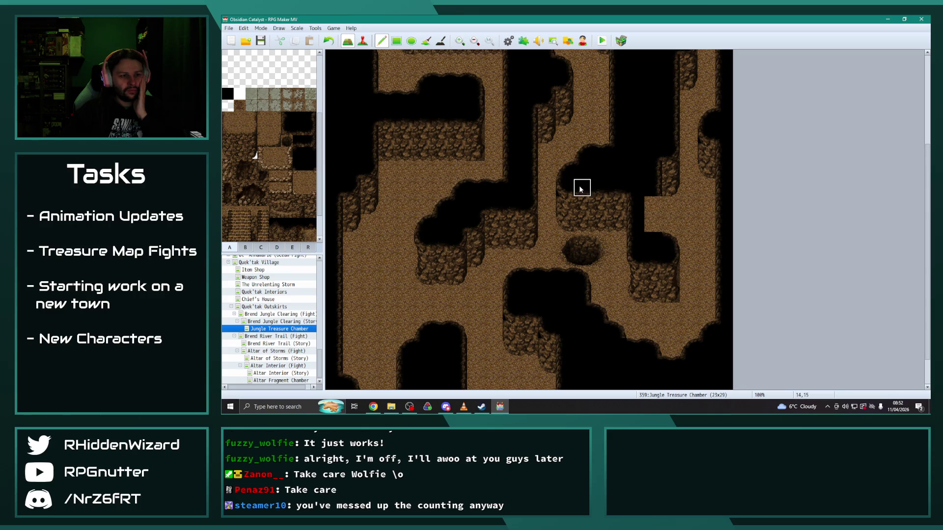
left_click(653, 240)
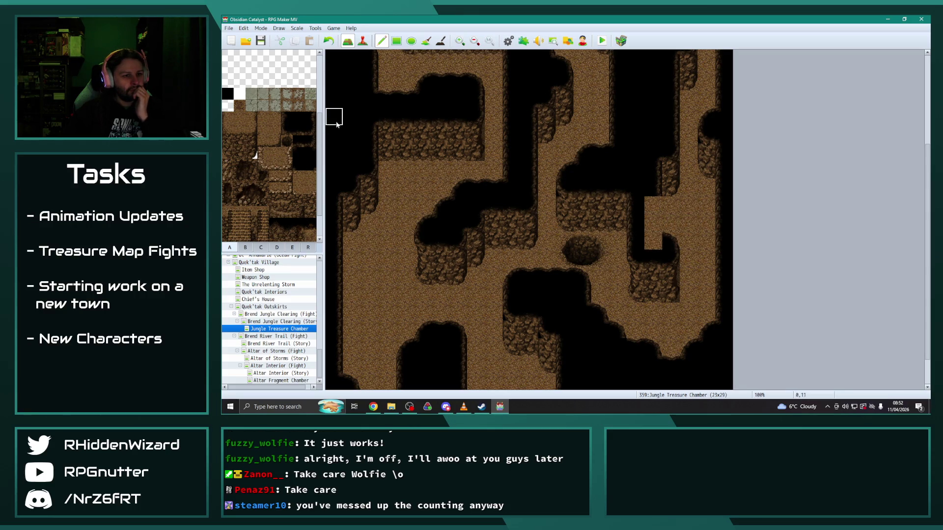
Step: Fill the stray dirt cell at 18,18 with the black void tile from tileset B
left_click(245, 247)
left_click(275, 118)
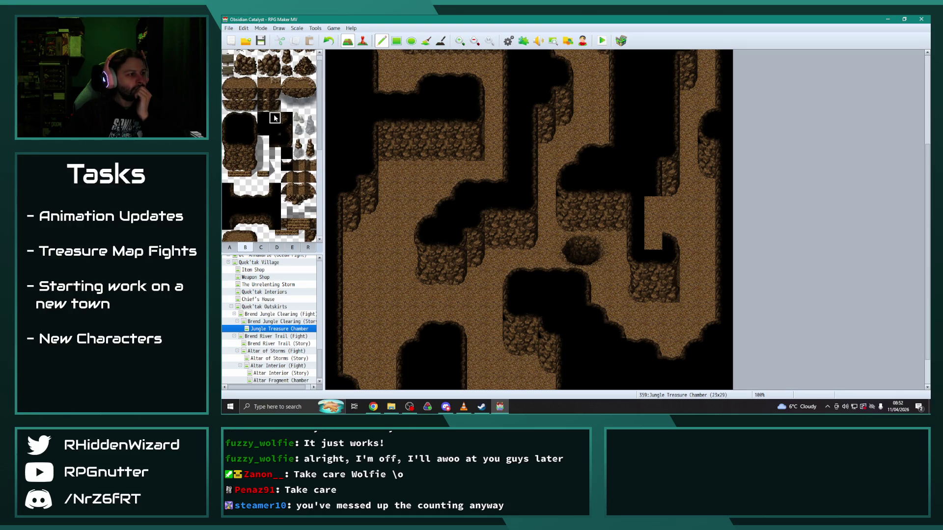
left_click(653, 241)
left_click(251, 129)
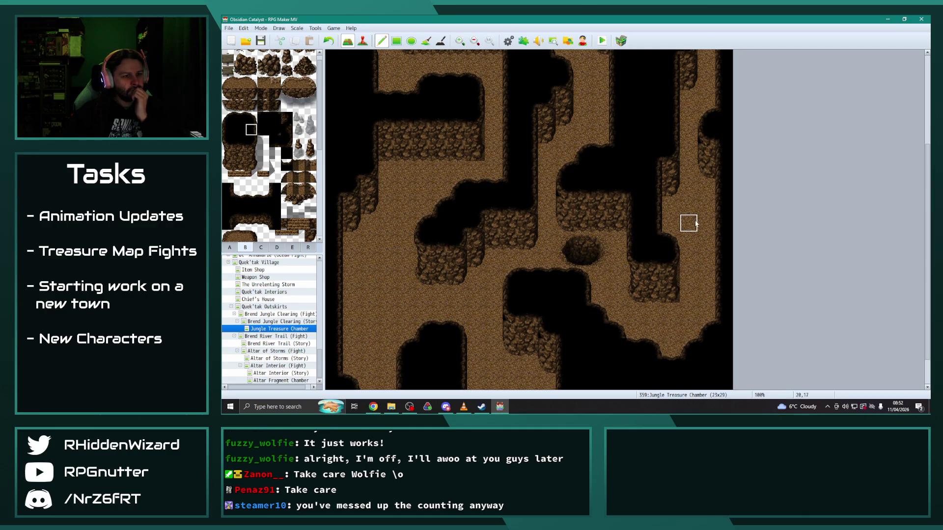
left_click(308, 247)
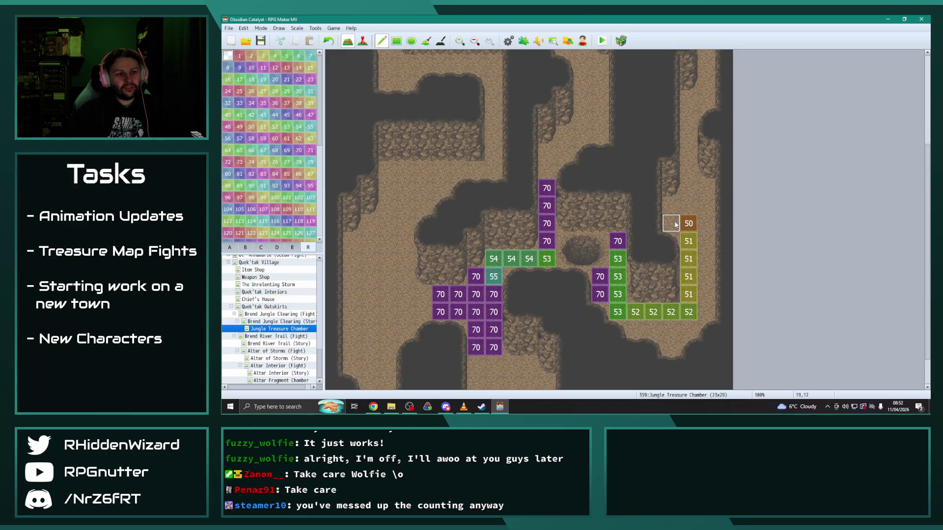
Step: Paint regions 50, 49 and 48 up the right-hand column
scroll(679, 227, "up", 1)
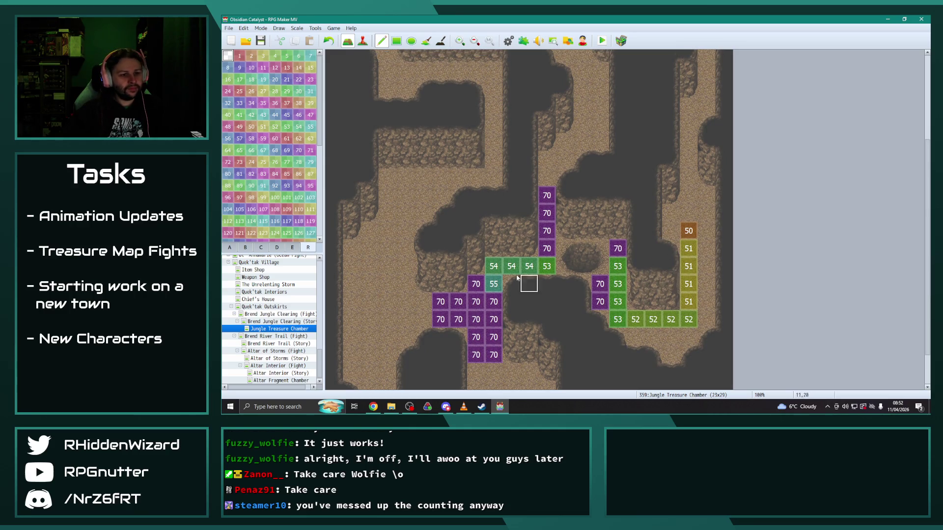
scroll(690, 253, "up", 2)
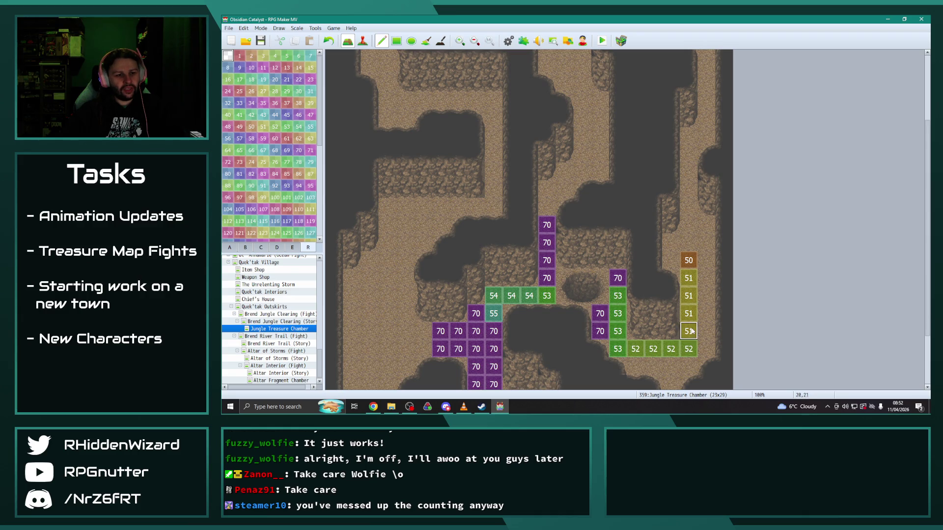
scroll(688, 242, "up", 2)
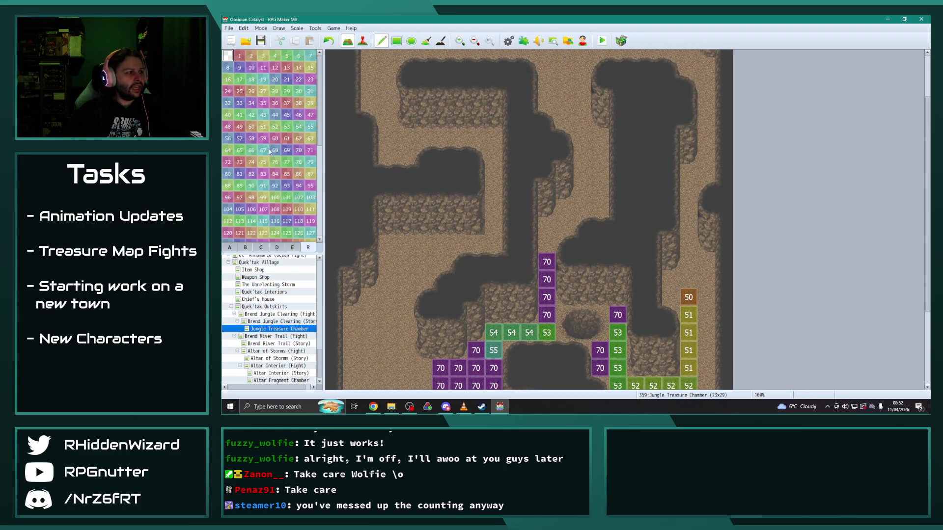
left_click(252, 127)
mouse_move(686, 281)
left_mouse_down()
mouse_move(688, 174)
mouse_move(707, 158)
mouse_move(707, 111)
mouse_move(688, 111)
left_mouse_up()
left_click(239, 126)
left_click(228, 126)
Step: Paint region 46 from the top corner leftward, then region 45 further left along the top row
left_click(310, 115)
scroll(638, 147, "up", 2)
left_click(298, 114)
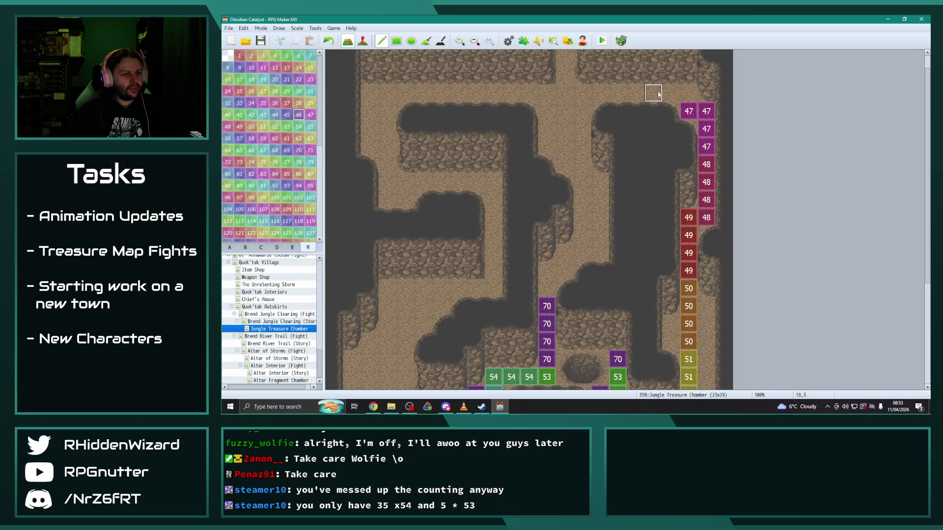
left_click(689, 93)
left_click_drag(673, 93, 600, 93)
left_click(286, 115)
left_click(565, 93)
left_click(582, 94)
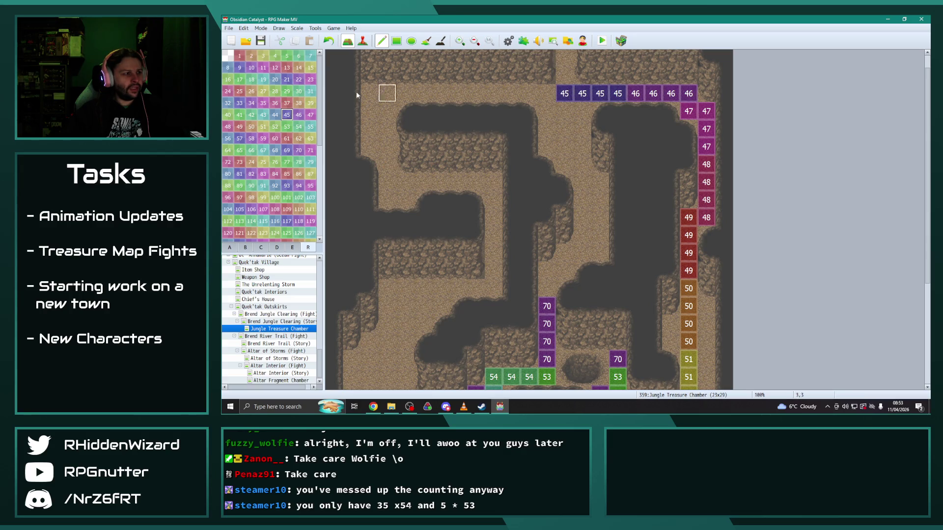
Step: Stack region 44 and then region 43 upward above the top row's left end
left_click(275, 115)
left_click(564, 76)
left_click(263, 114)
left_click(564, 58)
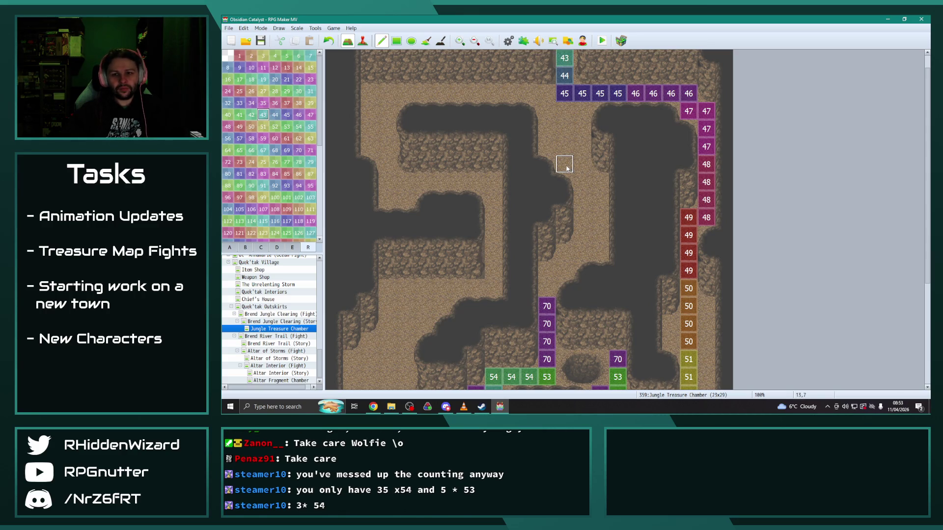
scroll(585, 183, "down", 3)
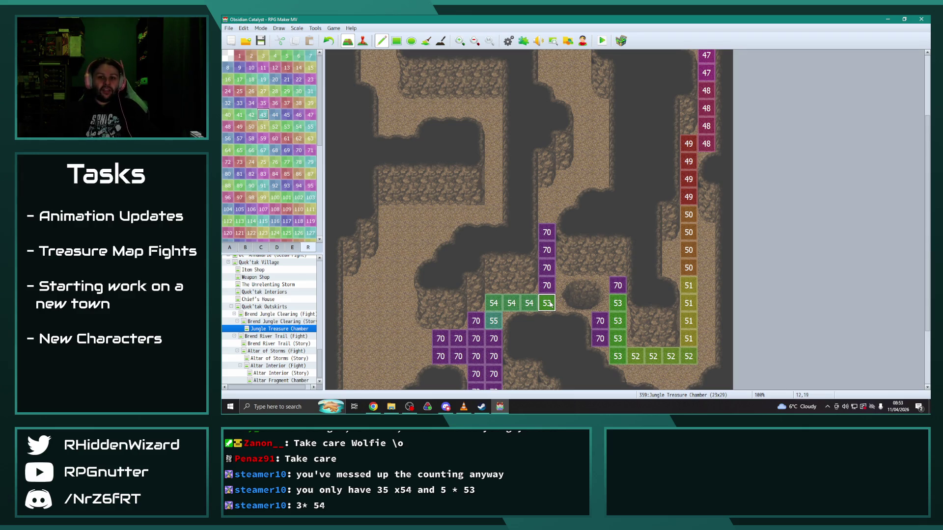
scroll(509, 248, "down", 2)
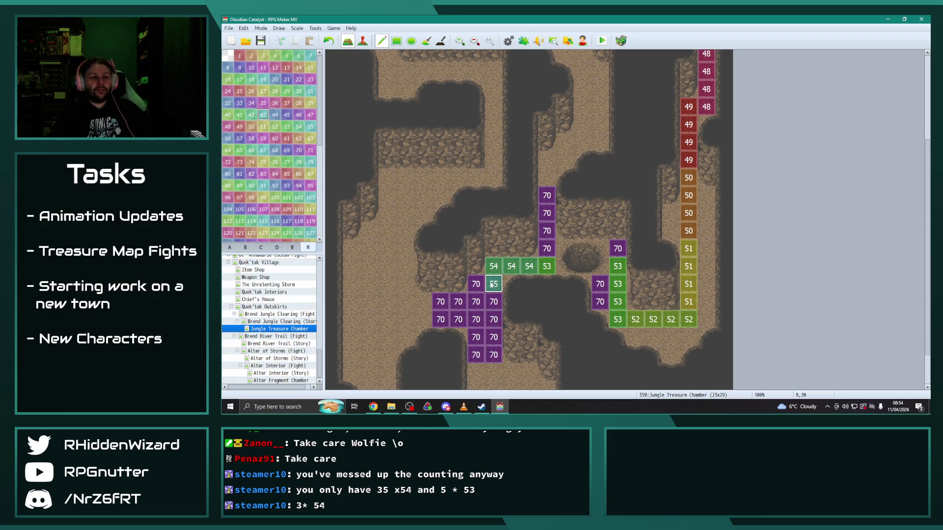
Step: Paint region-70 blockers beneath the 52 row and alongside the 51 and 50 columns
left_click(298, 150)
left_click(635, 337)
left_click_drag(635, 337, 706, 337)
left_click(671, 354)
left_click(706, 196)
left_click_drag(707, 219, 708, 319)
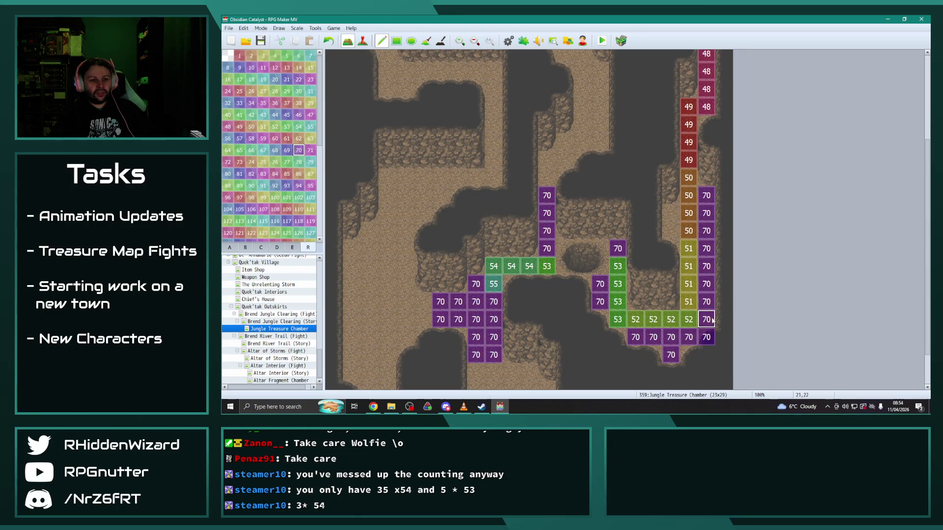
left_click(672, 214)
Step: Line the top path and central passage with region-70 blockers, then return to tileset A
scroll(585, 221, "up", 5)
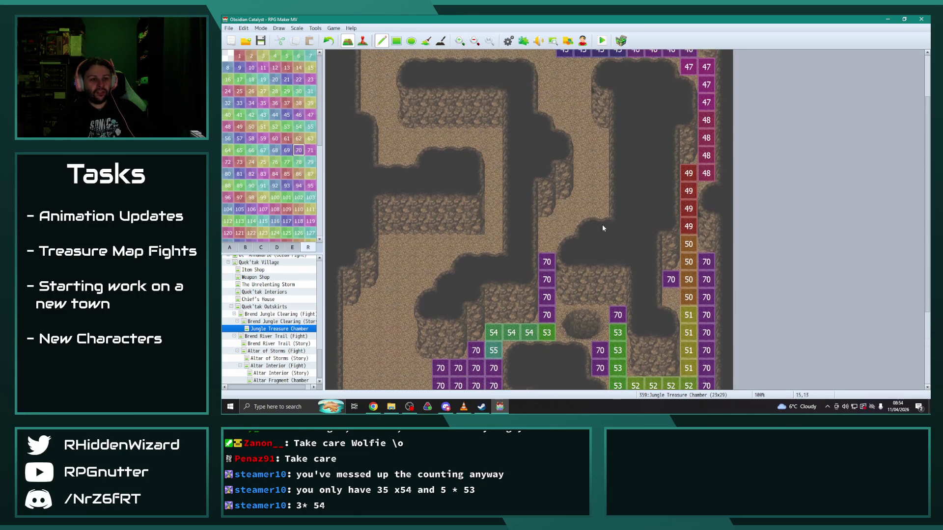
mouse_move(547, 99)
left_mouse_down()
mouse_move(582, 130)
mouse_move(546, 130)
mouse_move(522, 97)
mouse_move(493, 95)
left_mouse_up()
mouse_move(546, 147)
left_mouse_down()
mouse_move(566, 145)
mouse_move(586, 162)
left_mouse_up()
left_click(476, 94)
left_click(584, 183)
left_click(600, 183)
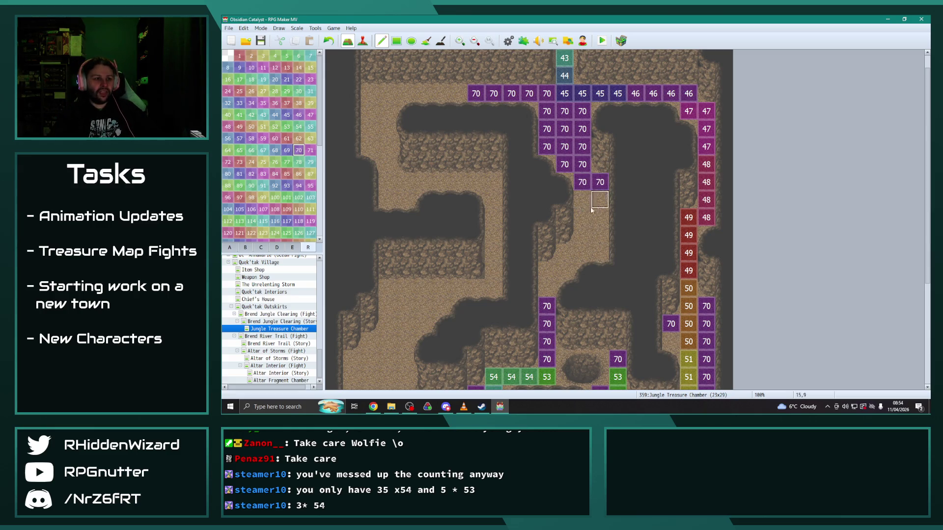
scroll(597, 199, "down", 3)
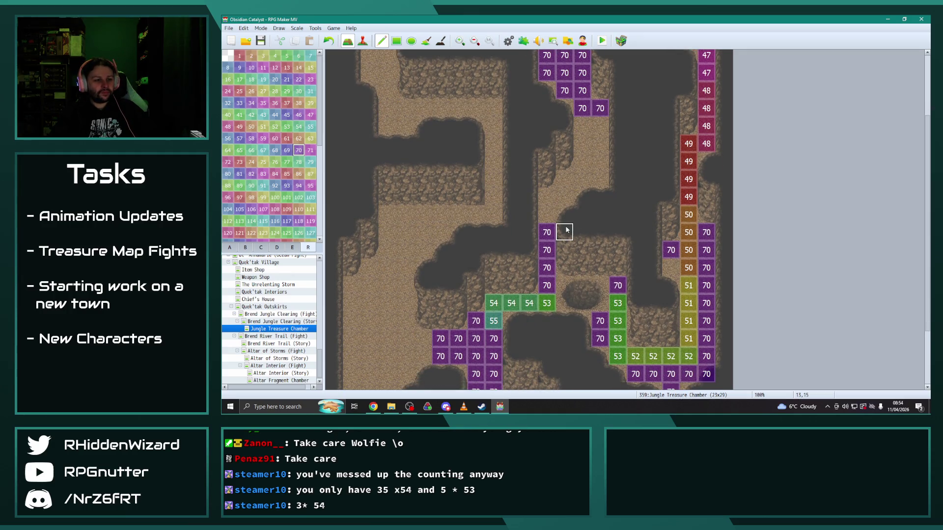
scroll(565, 228, "down", 3)
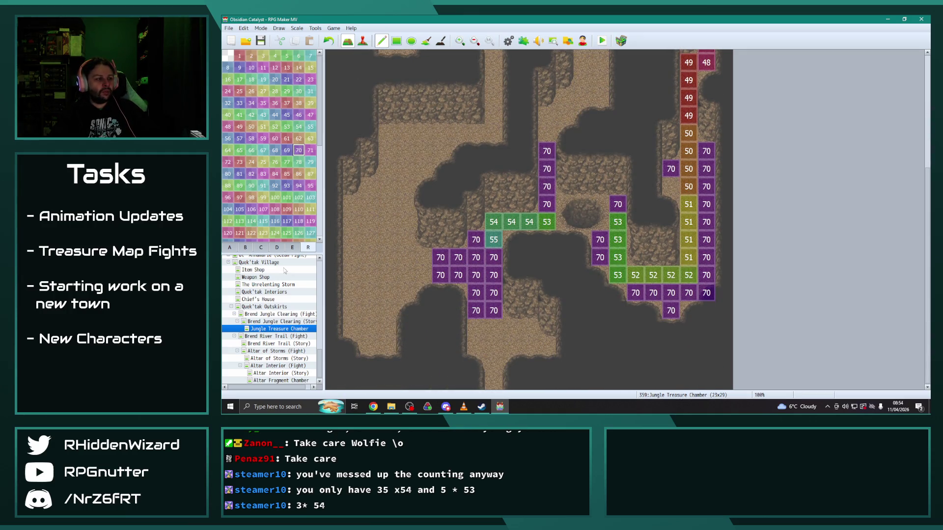
left_click(230, 248)
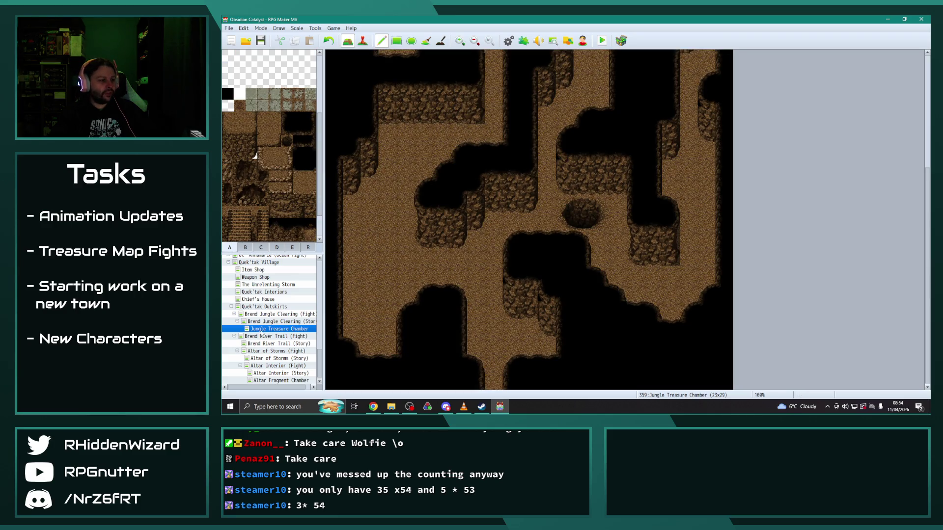
Step: Change the region-70 cell left of the 50 path to region 95, then return to ground tiles
scroll(277, 331, "up", 1)
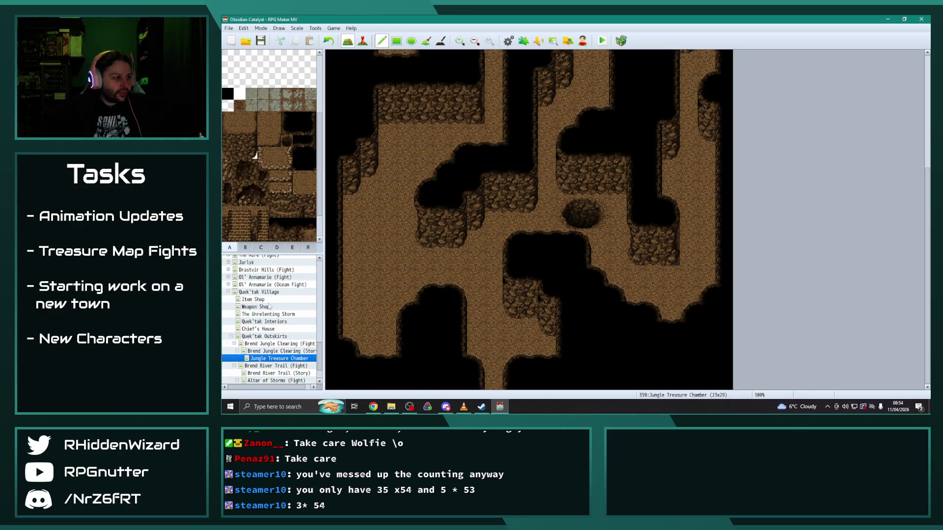
left_click(308, 247)
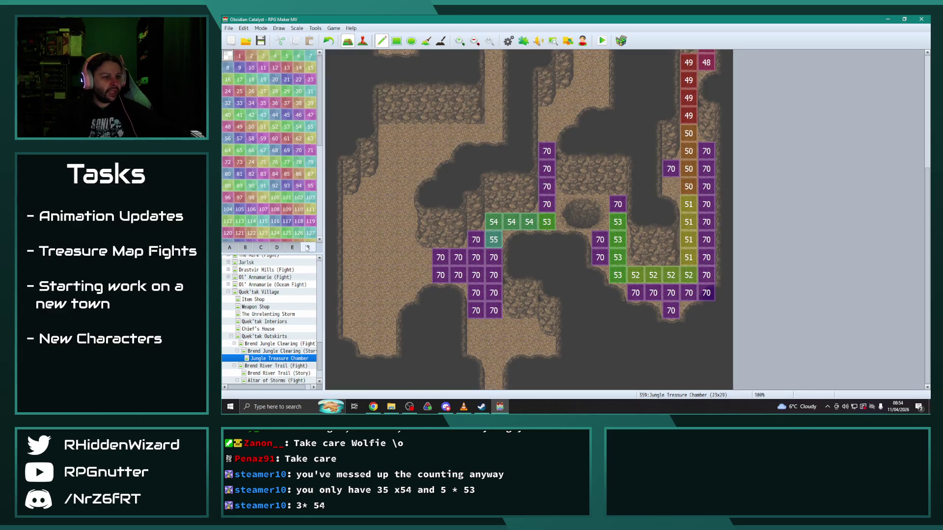
left_click(275, 198)
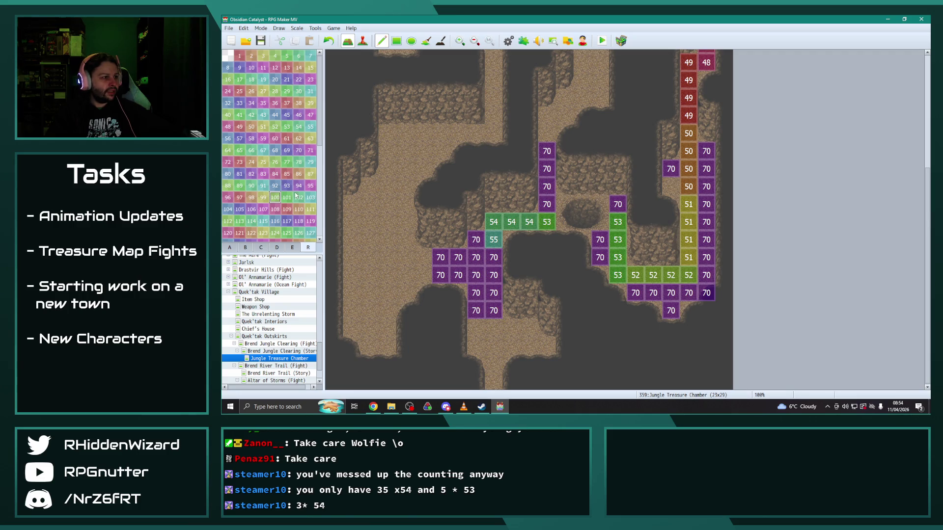
left_click(670, 186)
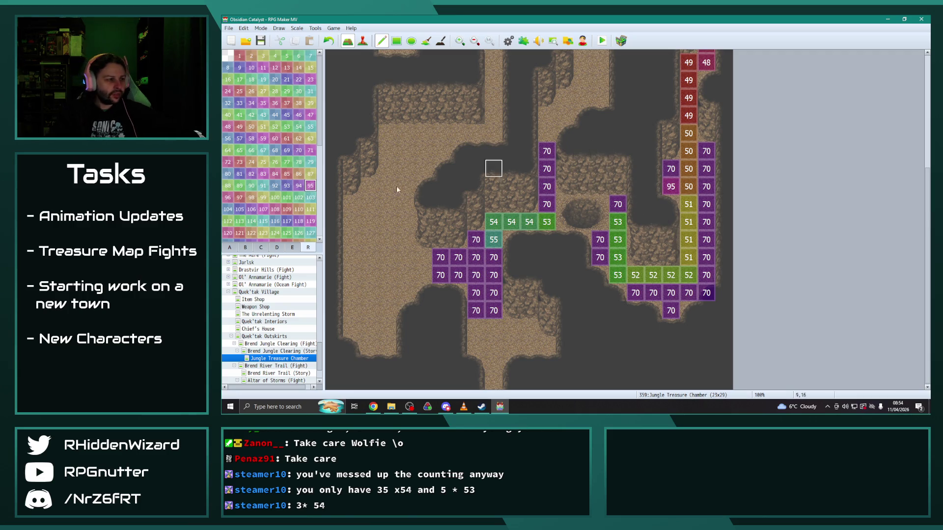
left_click(230, 248)
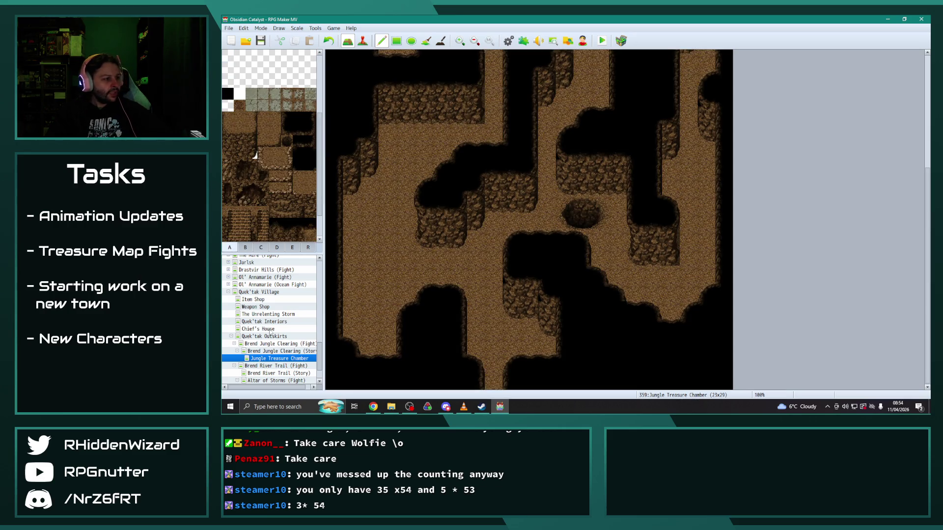
scroll(270, 331, "up", 2)
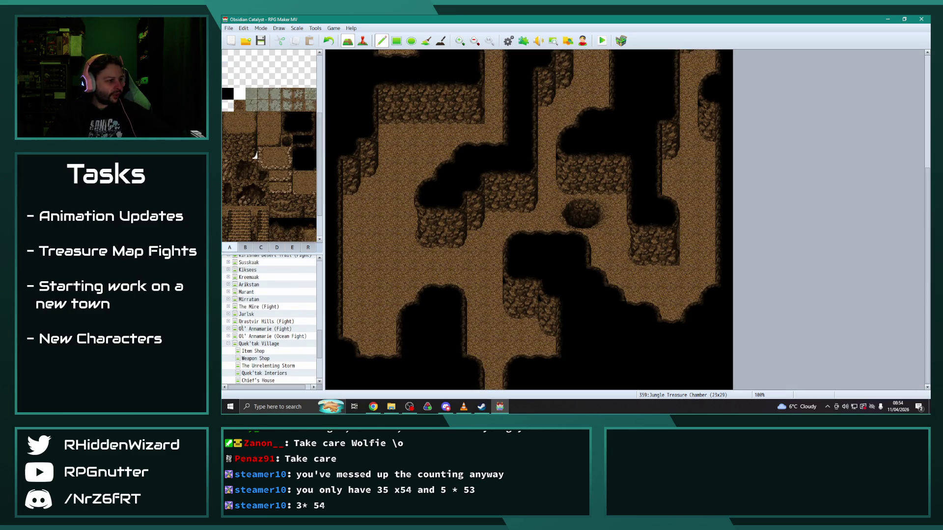